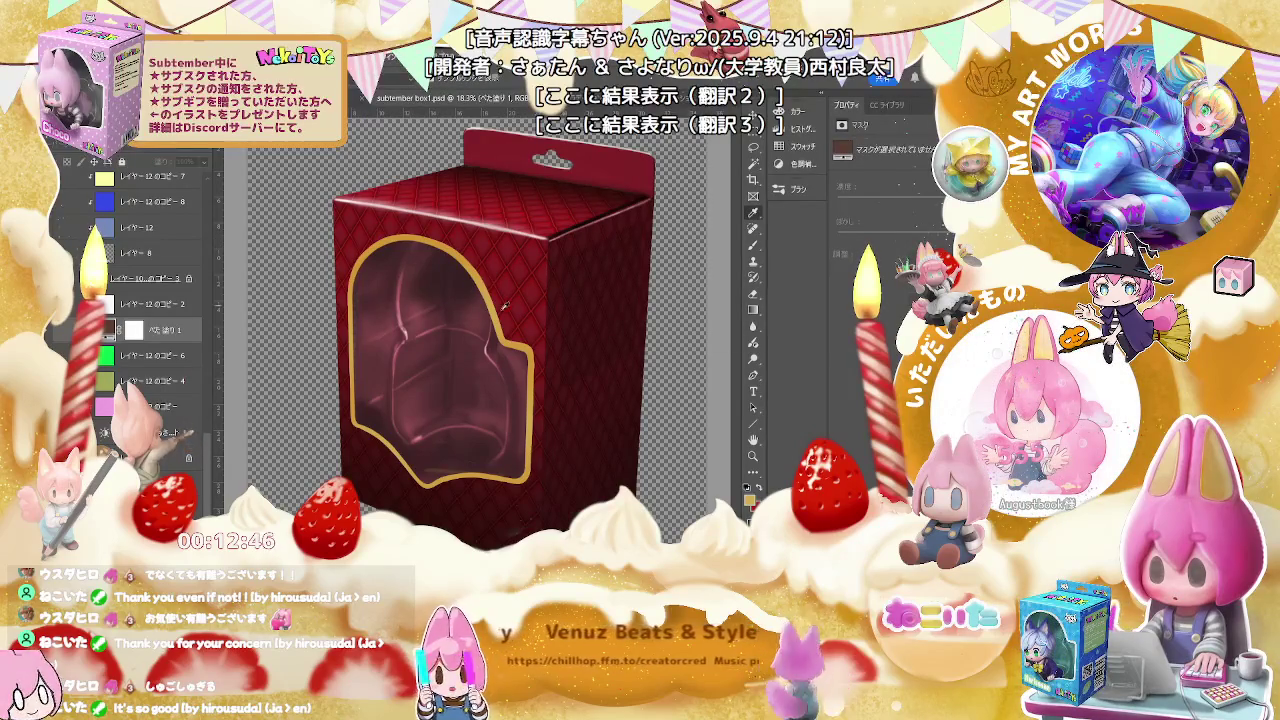
# Step: Switch from the Eyedropper to the Eraser tool (E) on the red quilted box mockup
pyautogui.press('e')
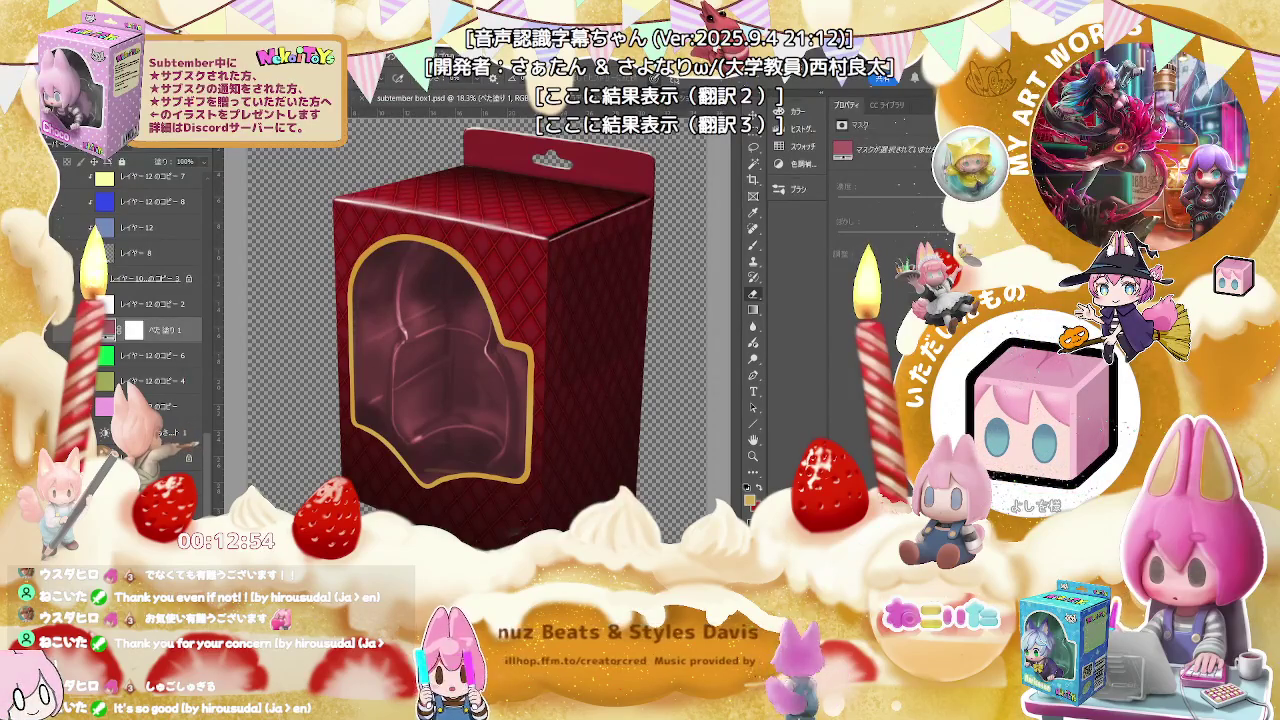
# Step: Switch to the Pravus document and zoom in and out to inspect the chibi figure box
pyautogui.hotkey('ctrl', 'Tab')
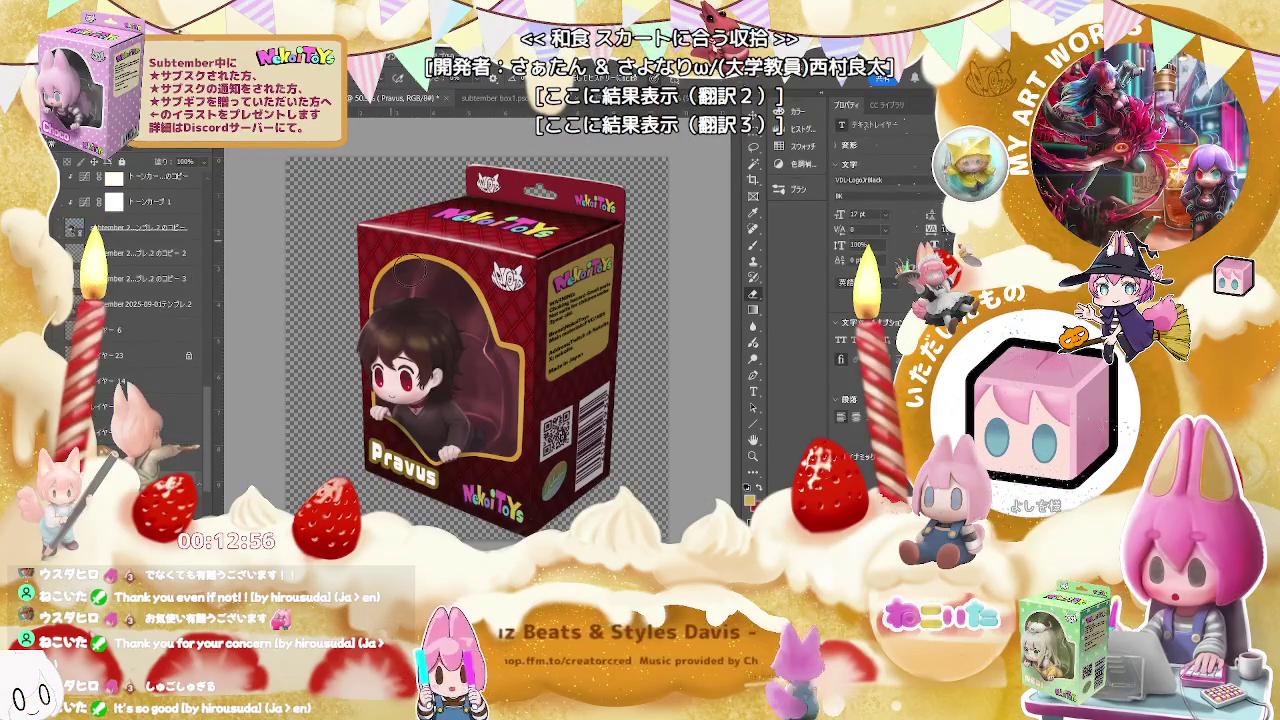
pyautogui.scroll(2, 460, 330)
pyautogui.scroll(2, 480, 370)
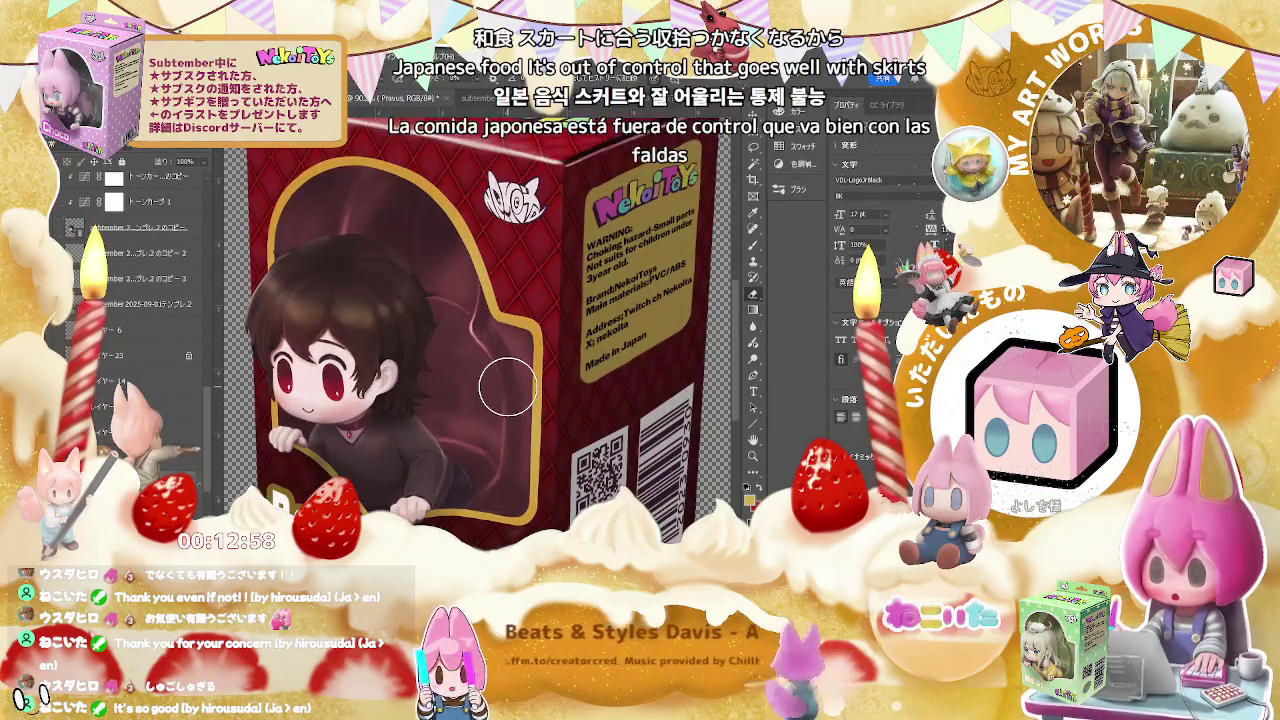
pyautogui.scroll(-1, 508, 388)
pyautogui.scroll(-1, 508, 388)
pyautogui.scroll(-1, 508, 388)
pyautogui.scroll(-1, 508, 388)
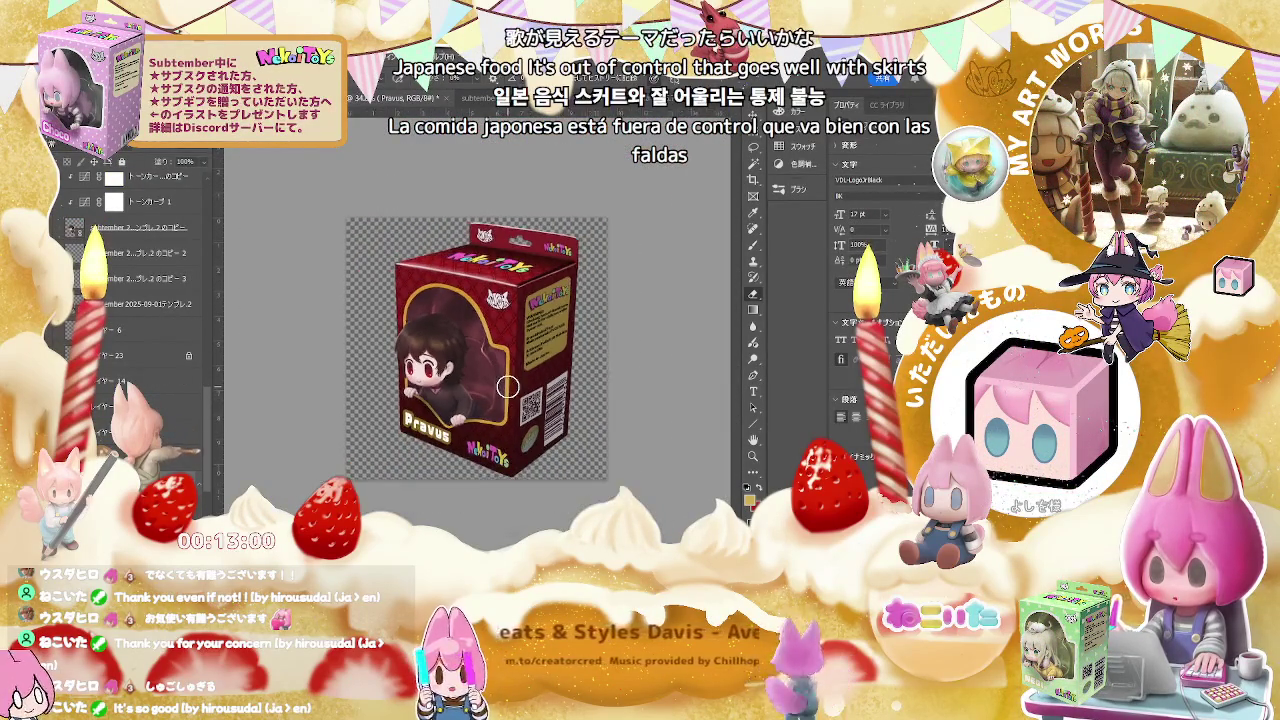
pyautogui.scroll(1, 508, 388)
pyautogui.scroll(2, 508, 388)
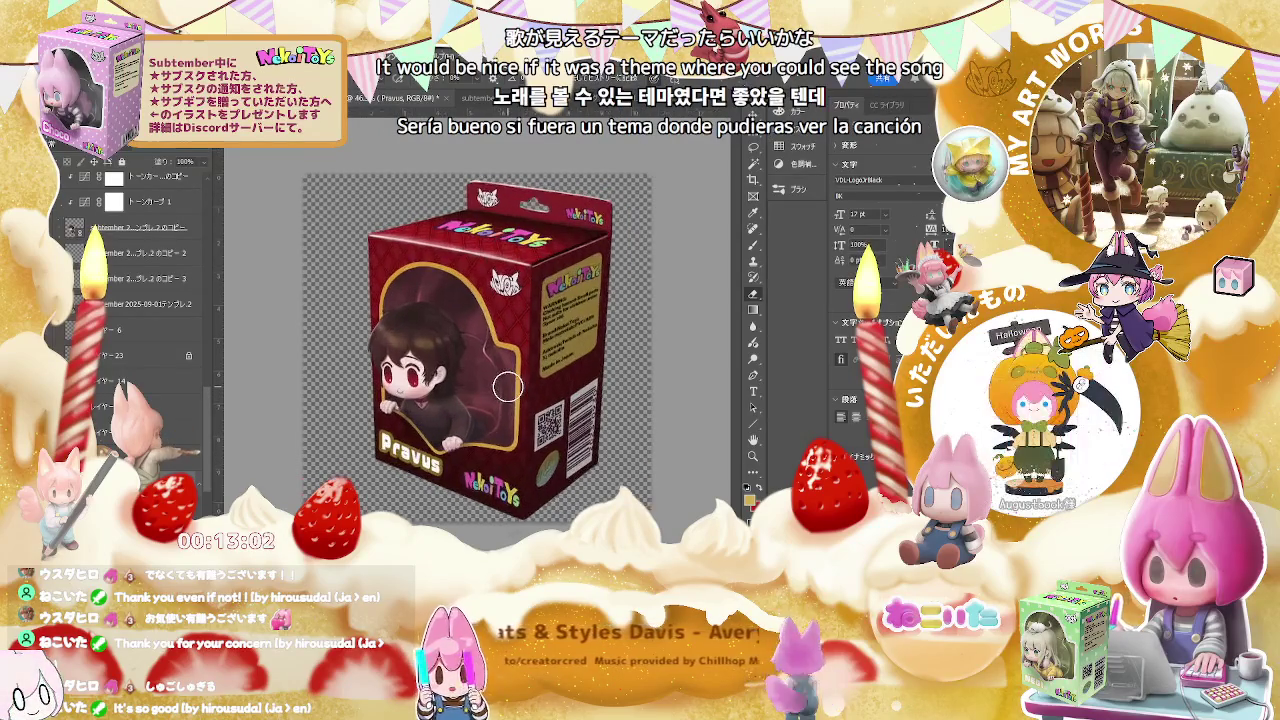
pyautogui.scroll(1, 507, 388)
pyautogui.scroll(1, 507, 388)
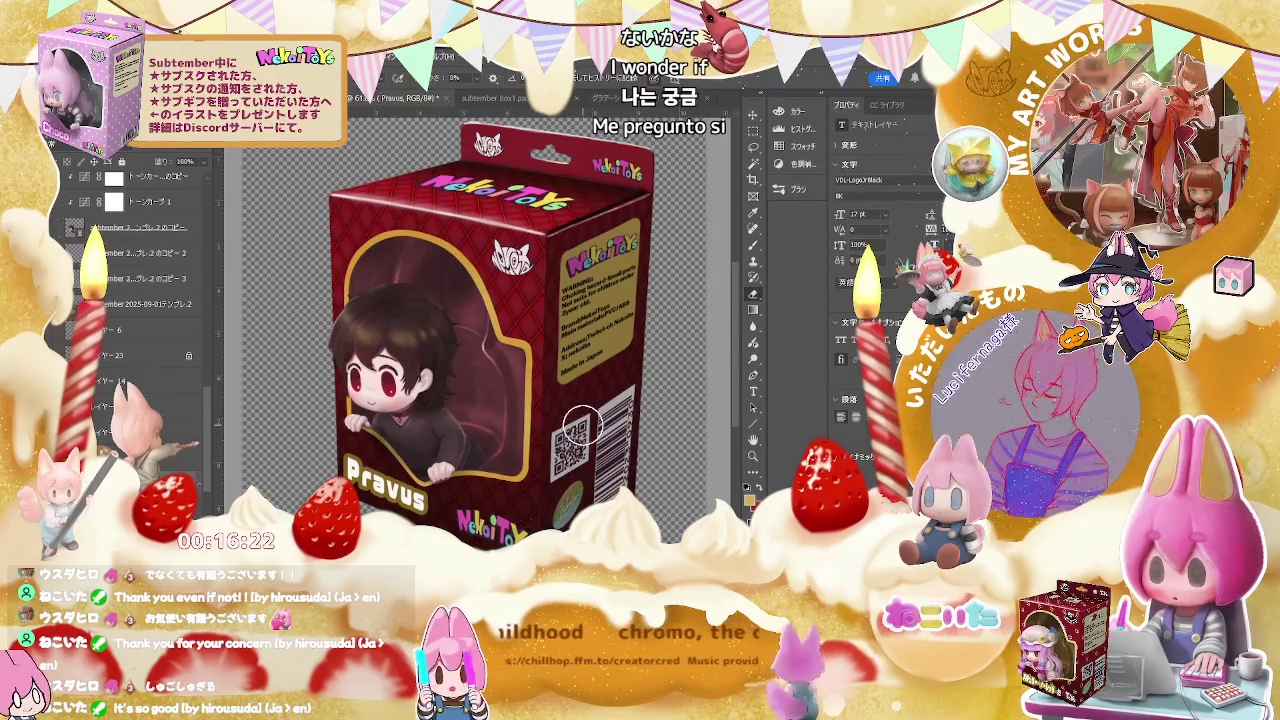
pyautogui.scroll(-2, 596, 424)
pyautogui.scroll(2, 596, 424)
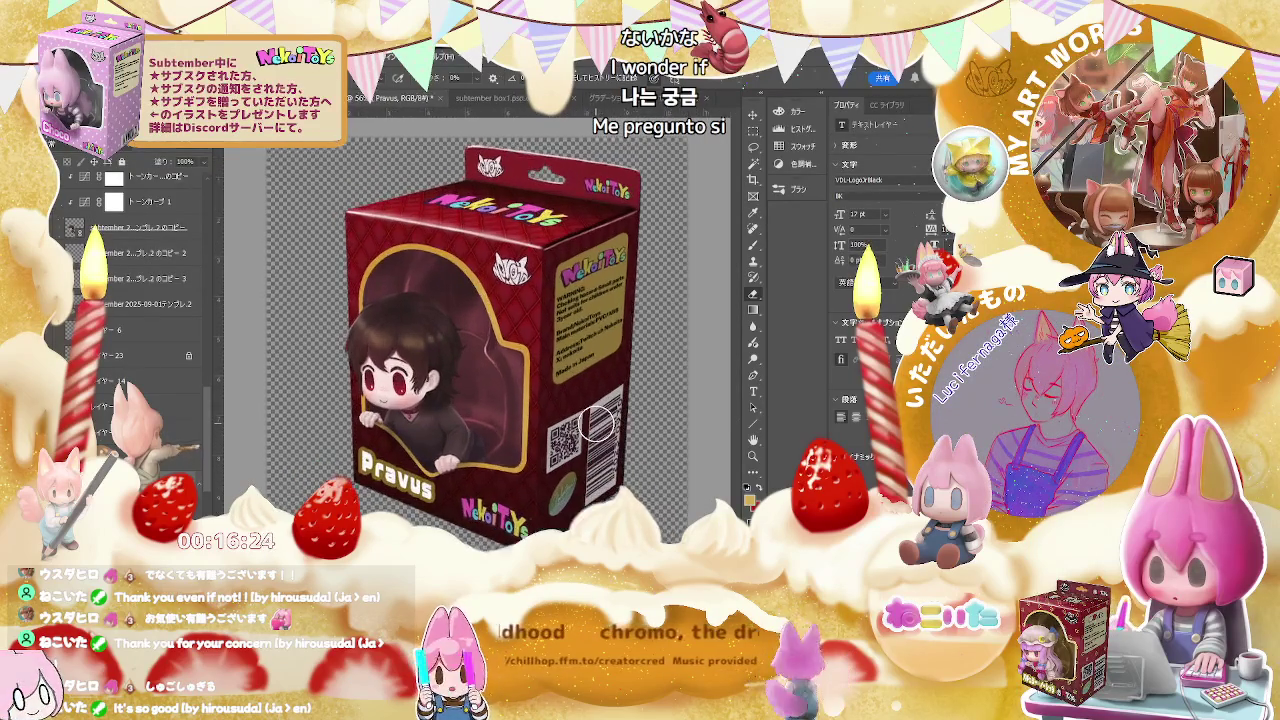
pyautogui.scroll(1, 600, 424)
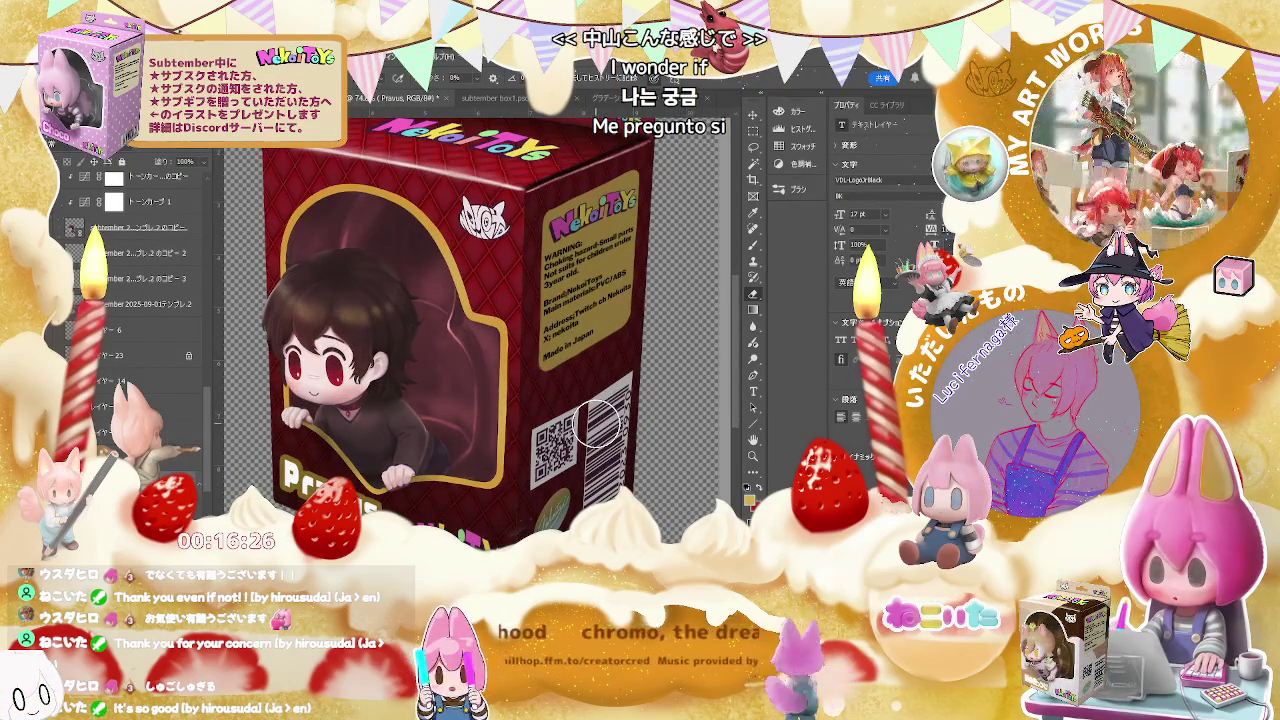
pyautogui.scroll(1, 600, 424)
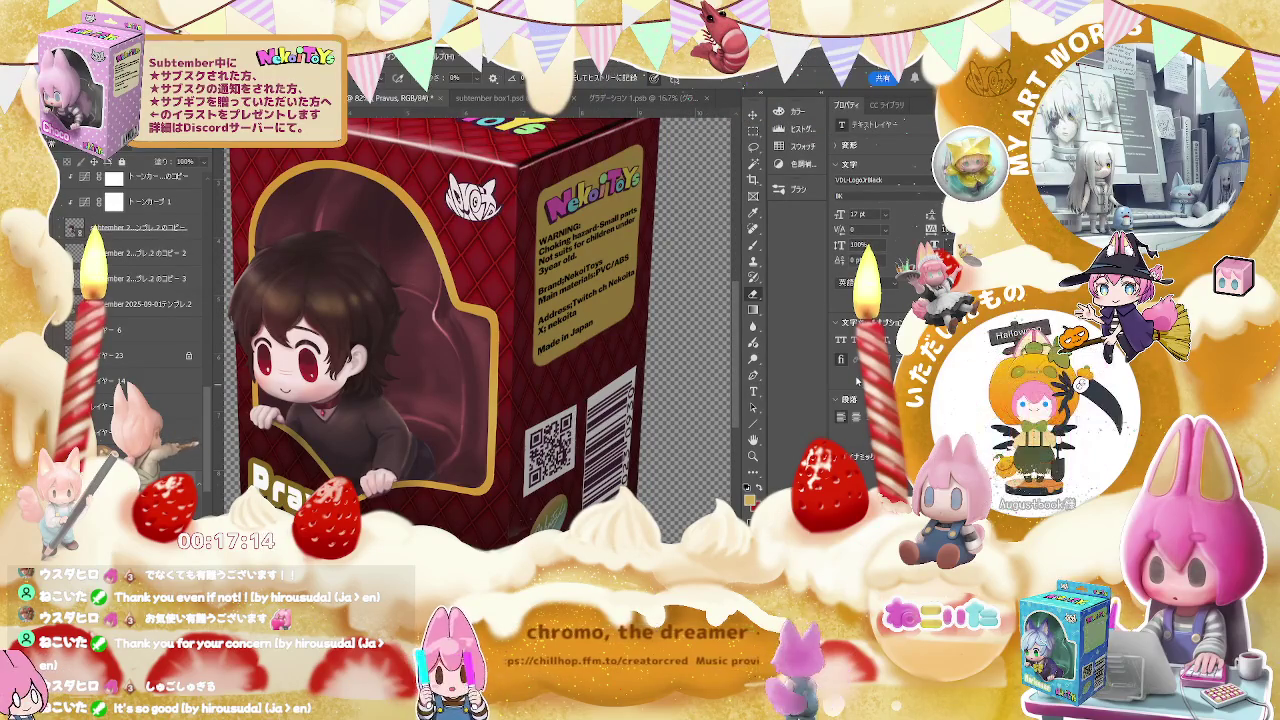
pyautogui.scroll(-1, 617, 352)
pyautogui.scroll(-1, 617, 352)
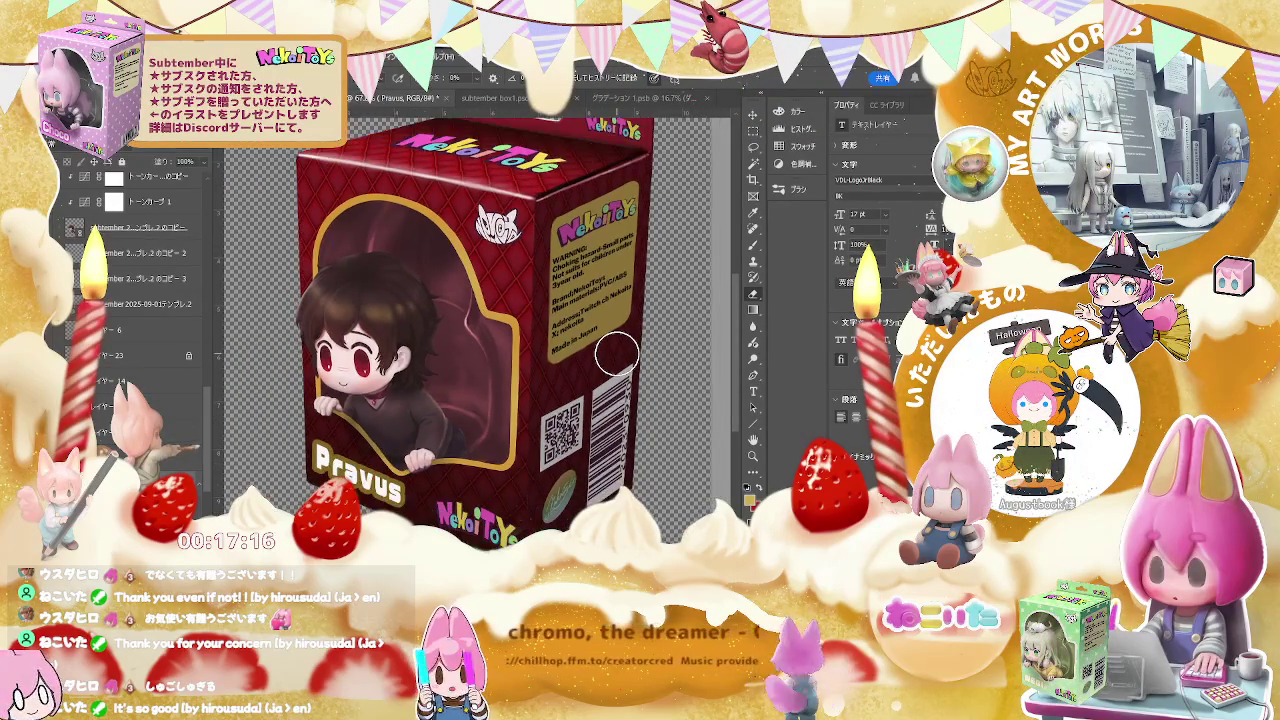
pyautogui.scroll(1, 463, 380)
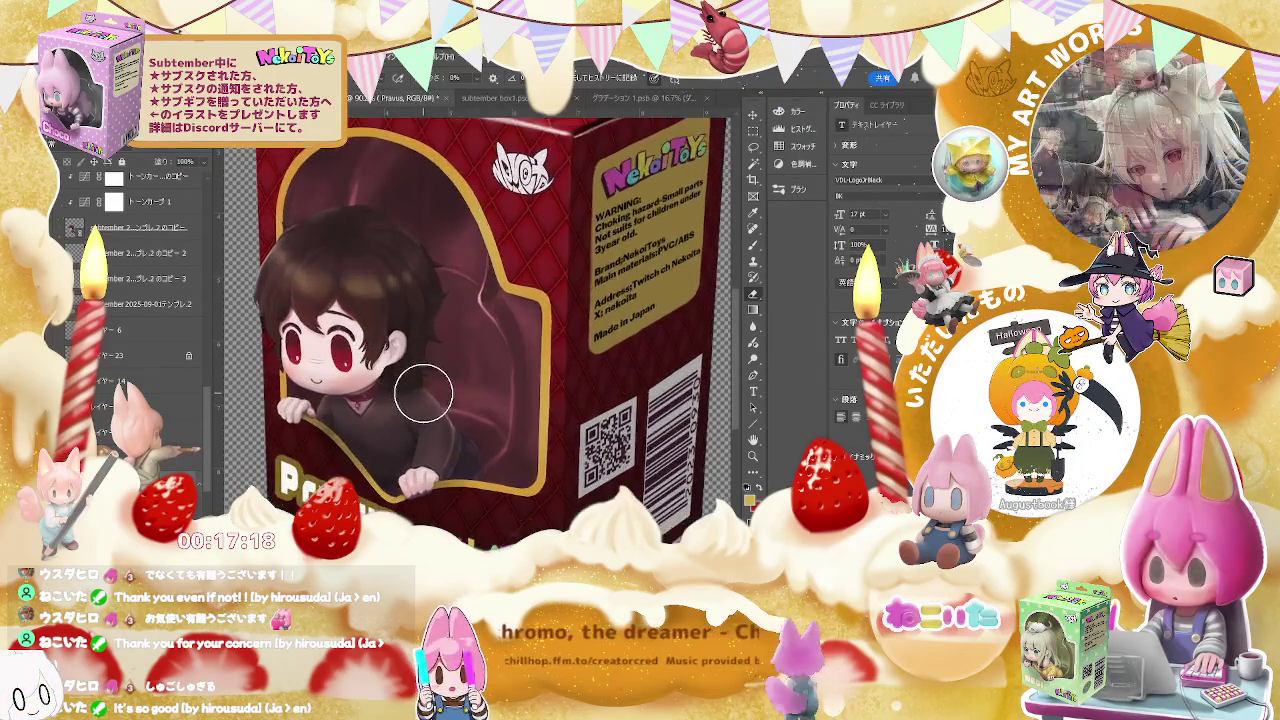
pyautogui.scroll(1, 414, 386)
pyautogui.scroll(1, 386, 366)
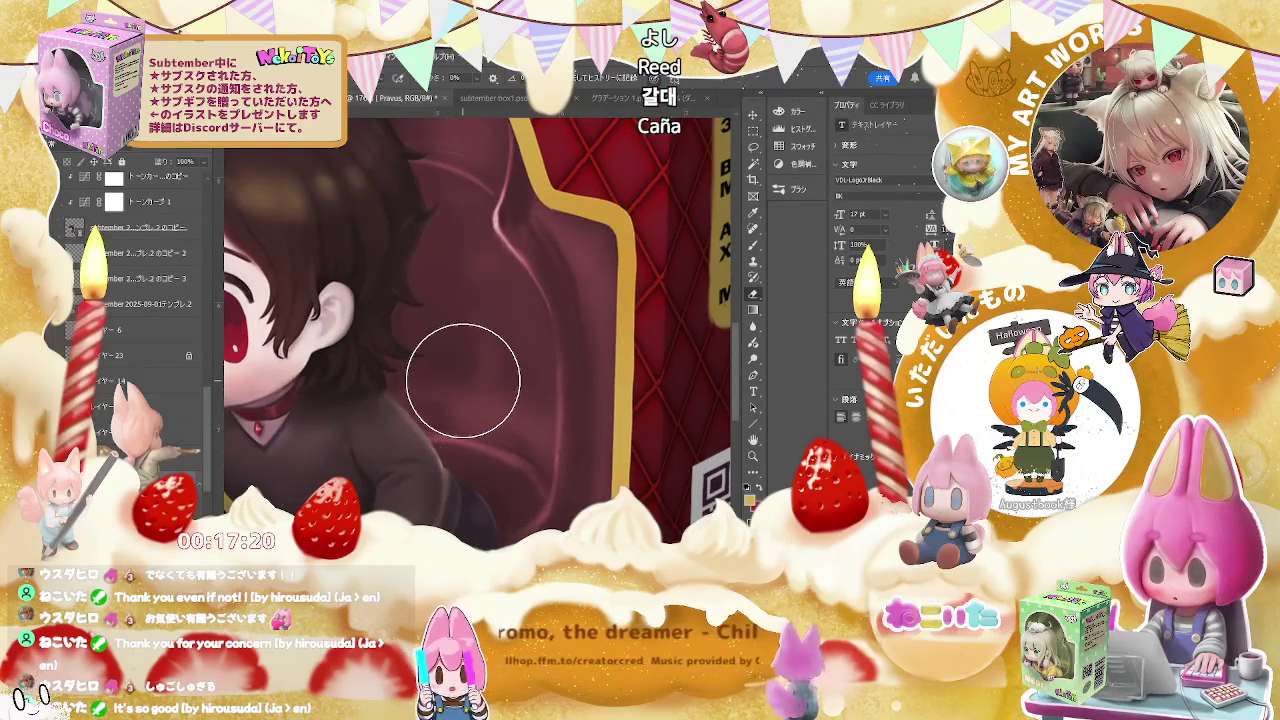
pyautogui.scroll(-2, 463, 380)
pyautogui.scroll(-1, 463, 380)
pyautogui.scroll(-1, 463, 380)
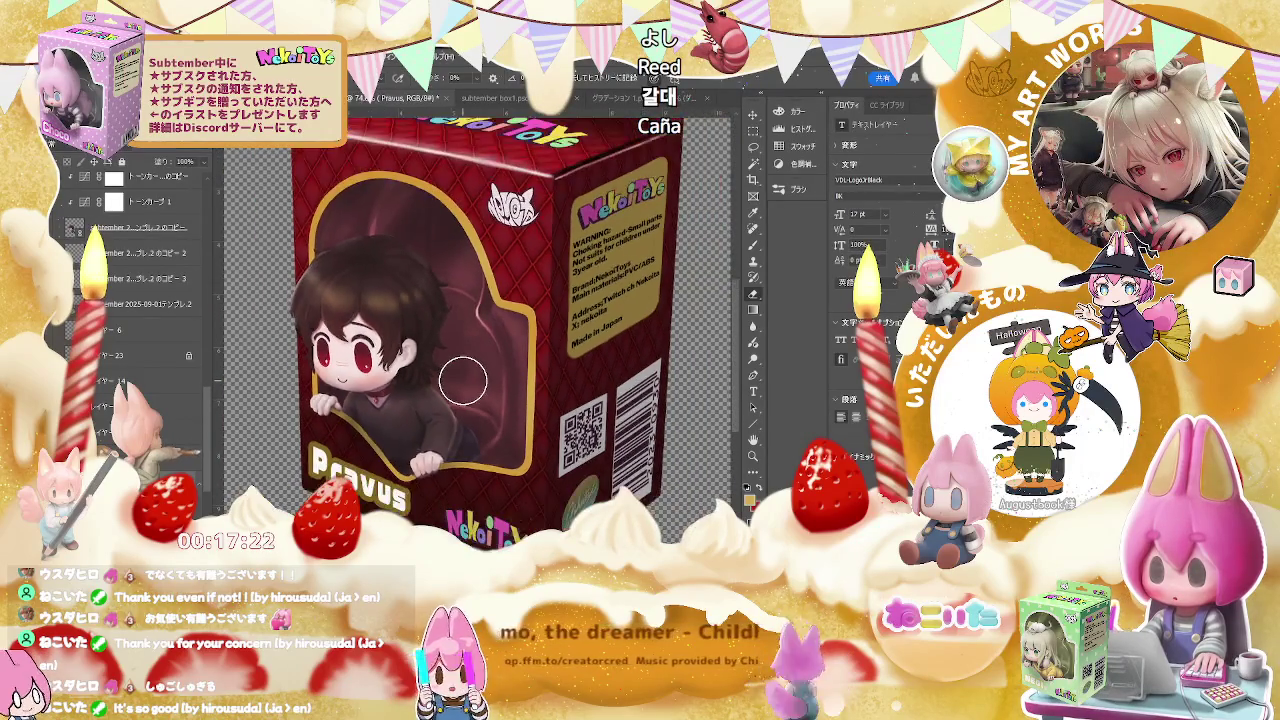
pyautogui.scroll(-1, 463, 380)
pyautogui.scroll(1, 553, 285)
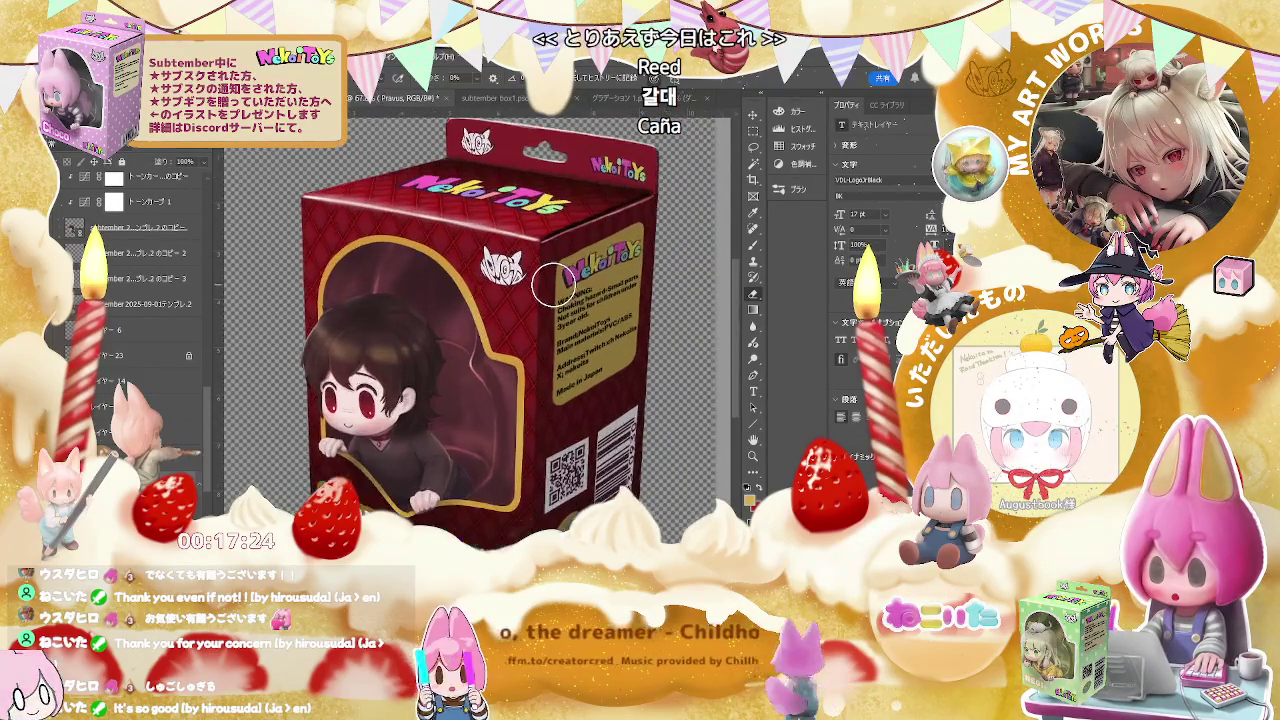
pyautogui.scroll(1, 553, 285)
pyautogui.scroll(-1, 553, 285)
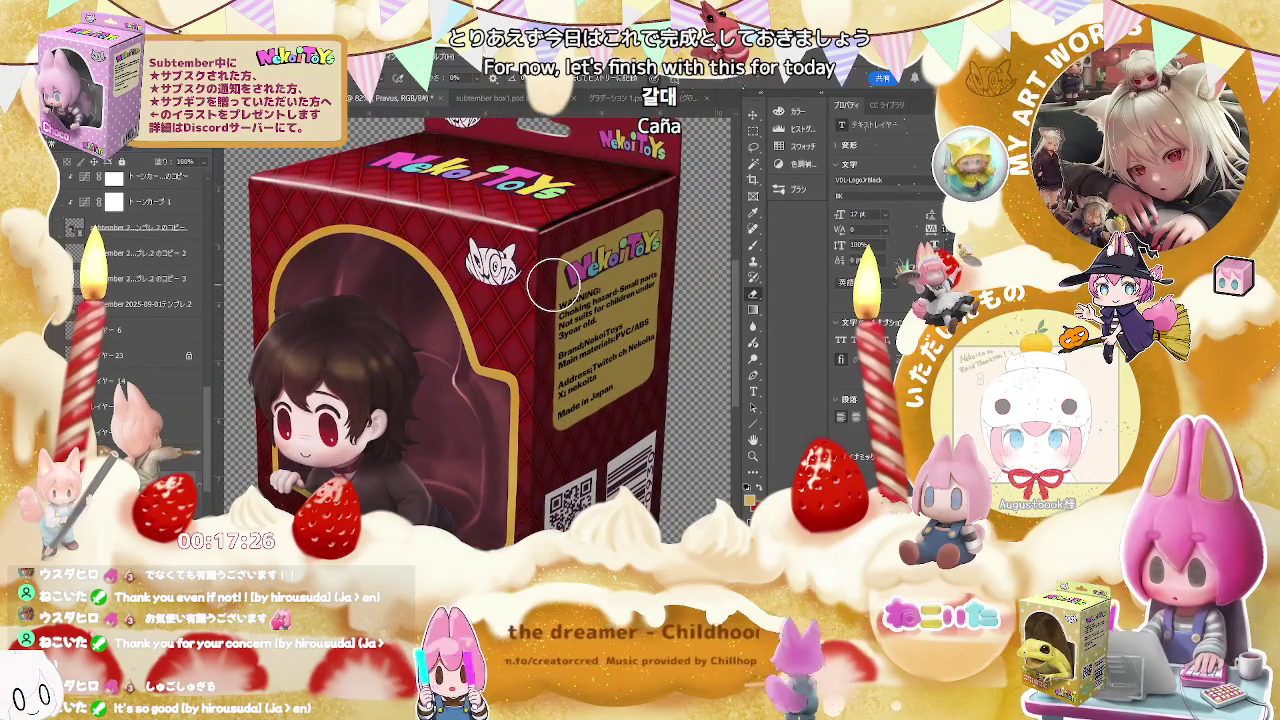
pyautogui.scroll(-1, 553, 285)
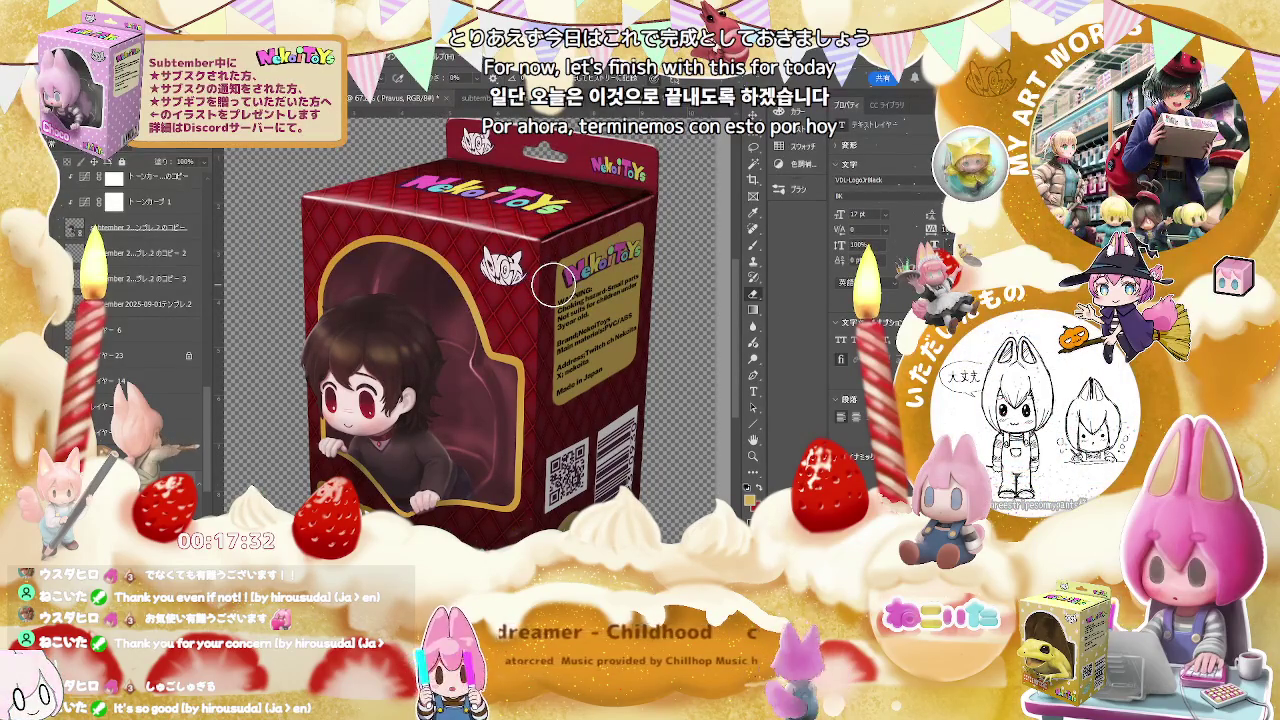
pyautogui.scroll(-1, 558, 298)
pyautogui.scroll(1, 552, 442)
pyautogui.scroll(1, 552, 442)
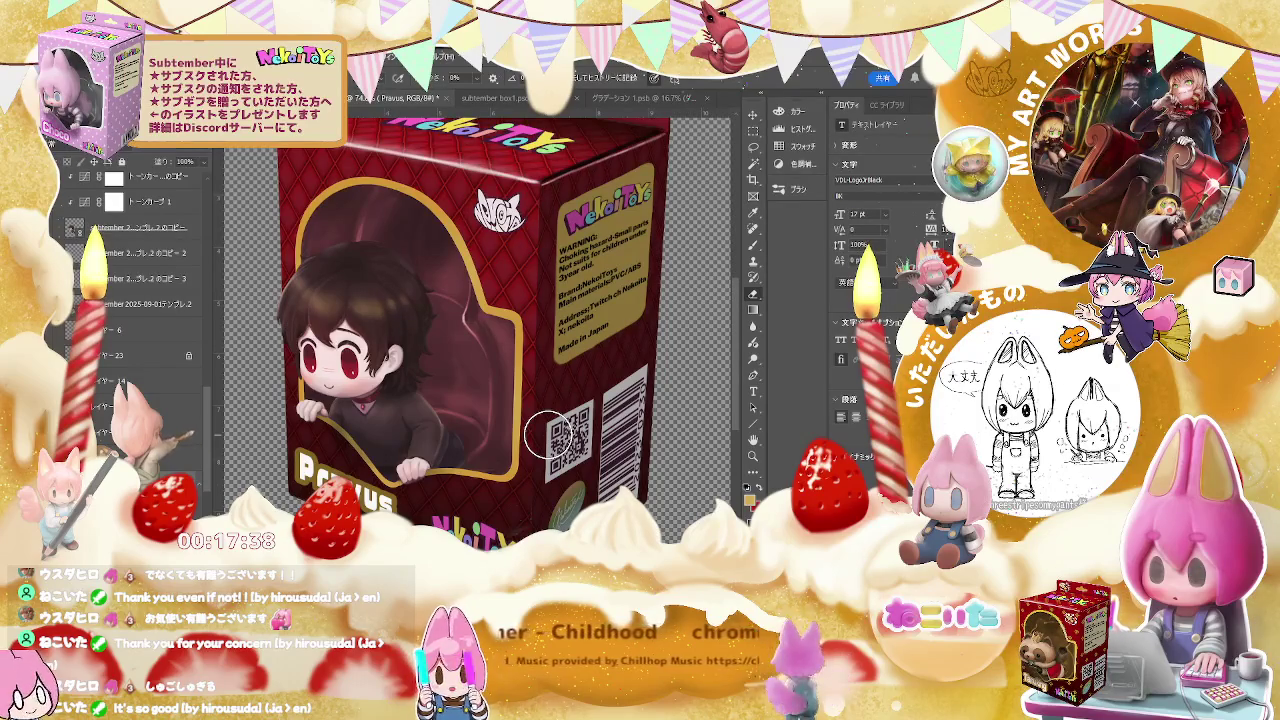
pyautogui.scroll(-1, 550, 432)
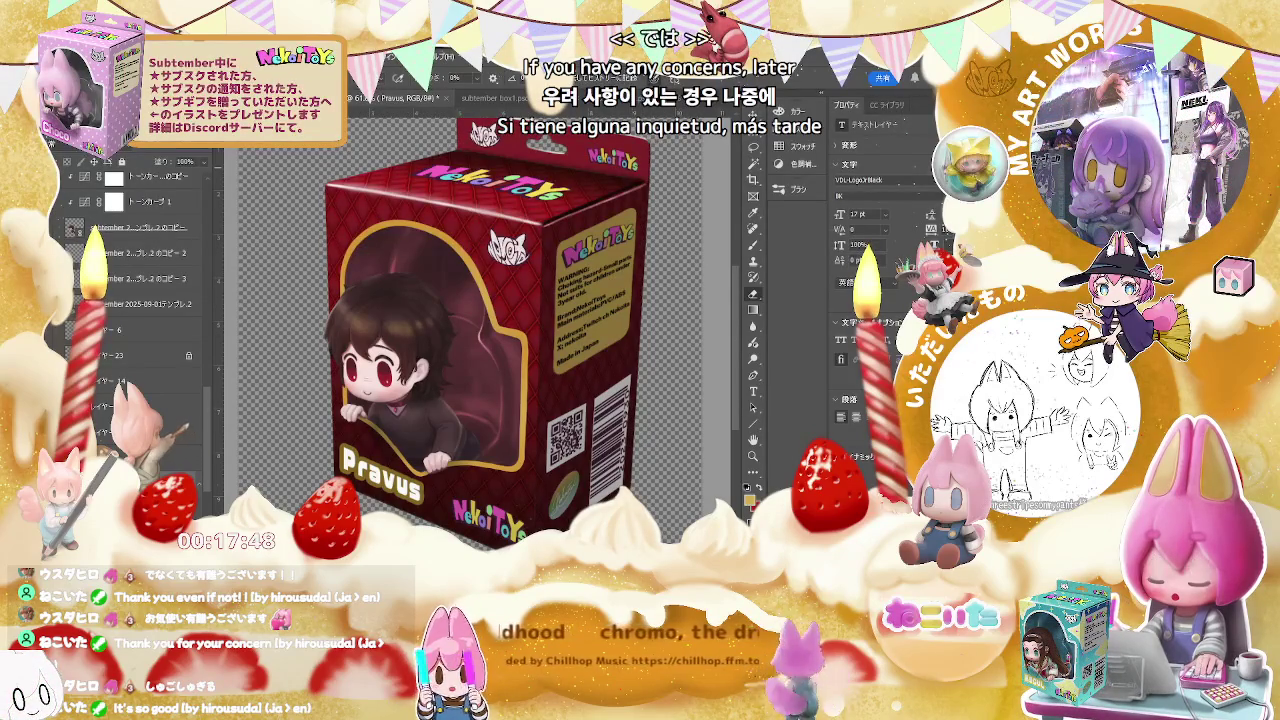
# Step: Save the Pravus toy box document with Ctrl+S
pyautogui.hotkey('ctrl', 's')
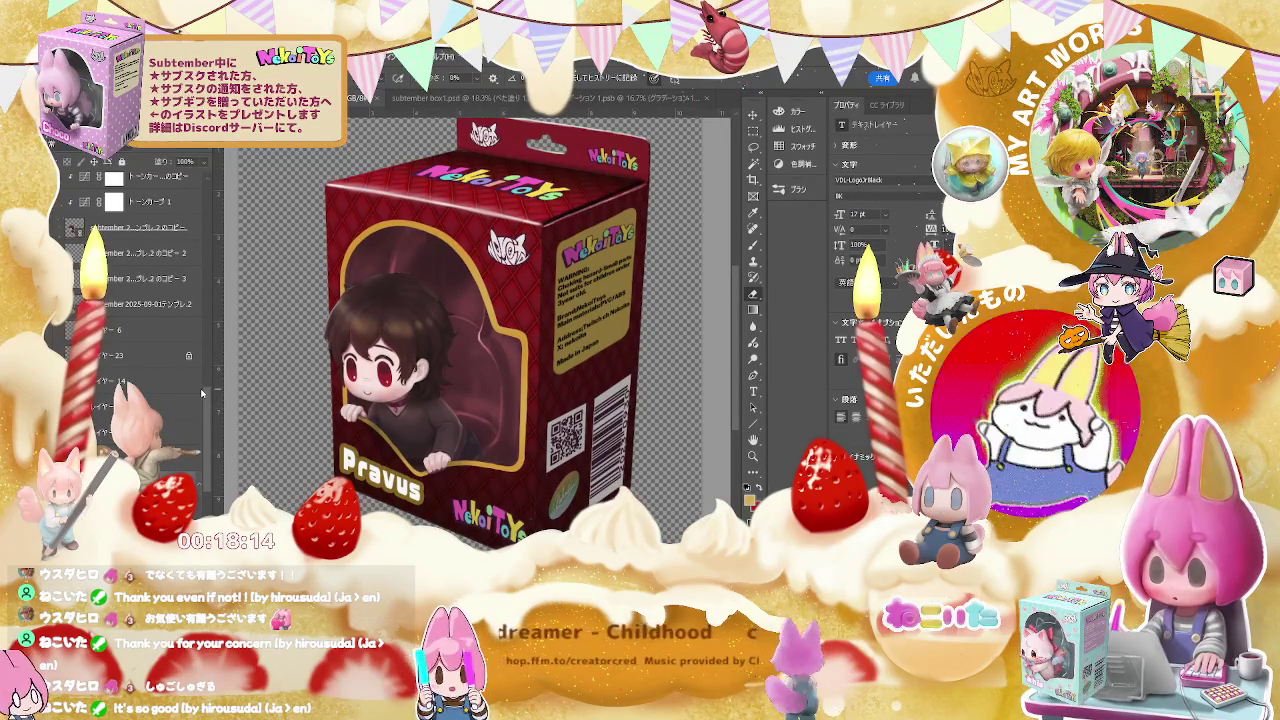
pyautogui.click(172, 232)
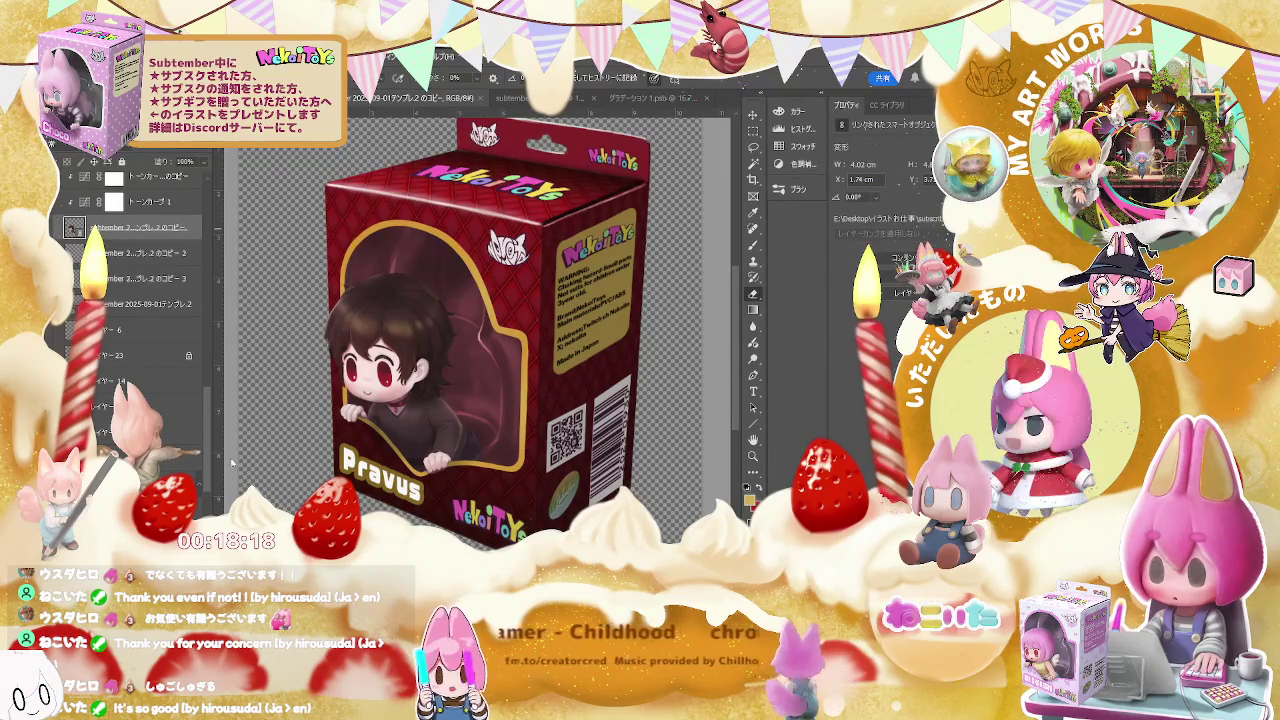
pyautogui.click(143, 272)
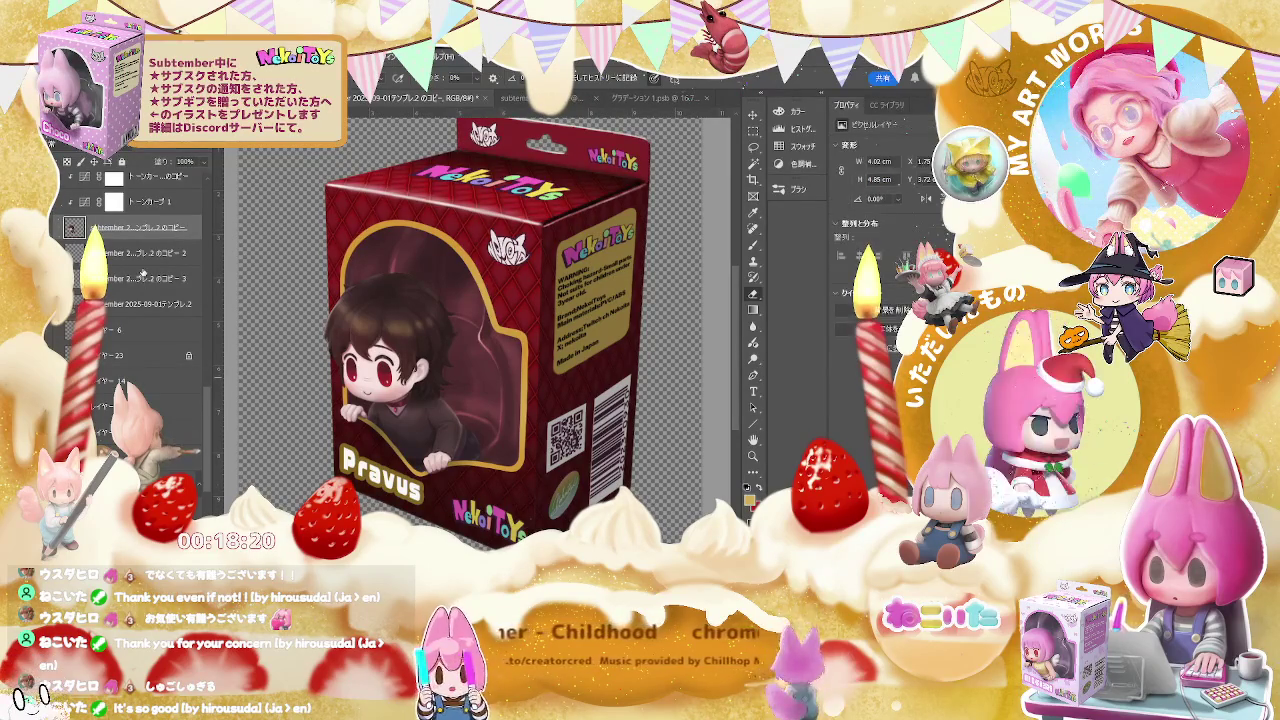
pyautogui.click(145, 303)
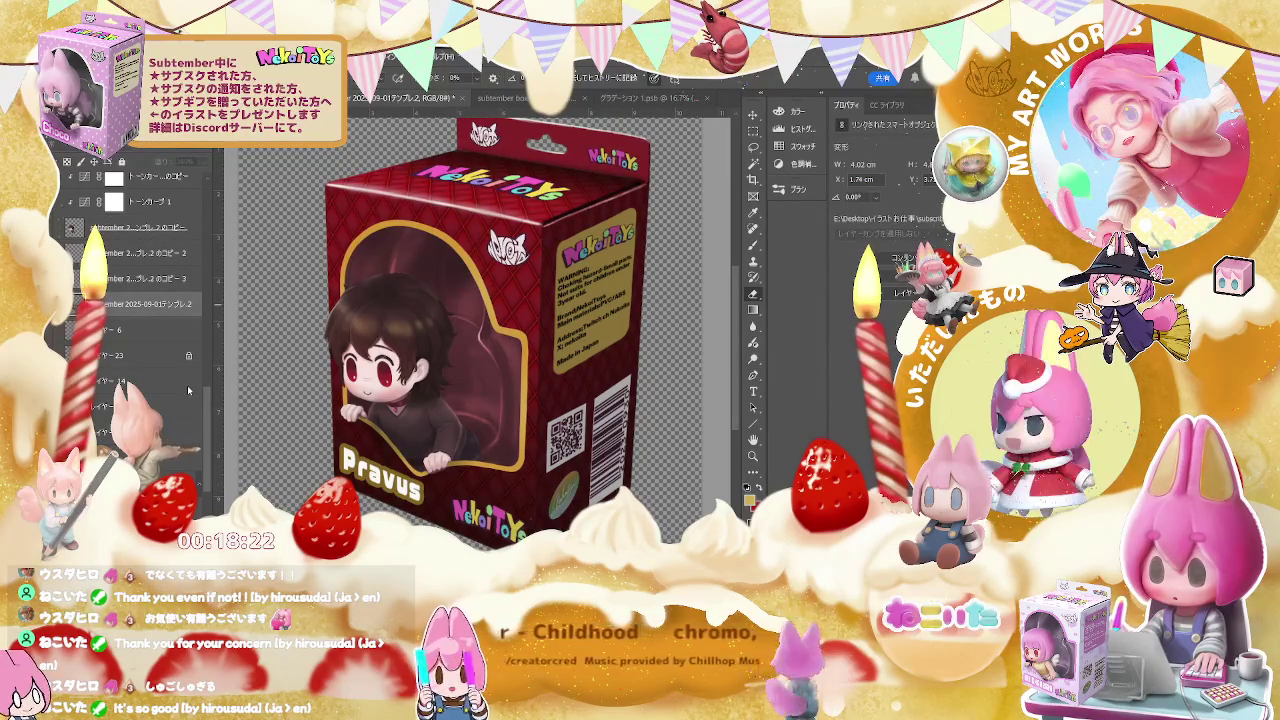
pyautogui.click(131, 310)
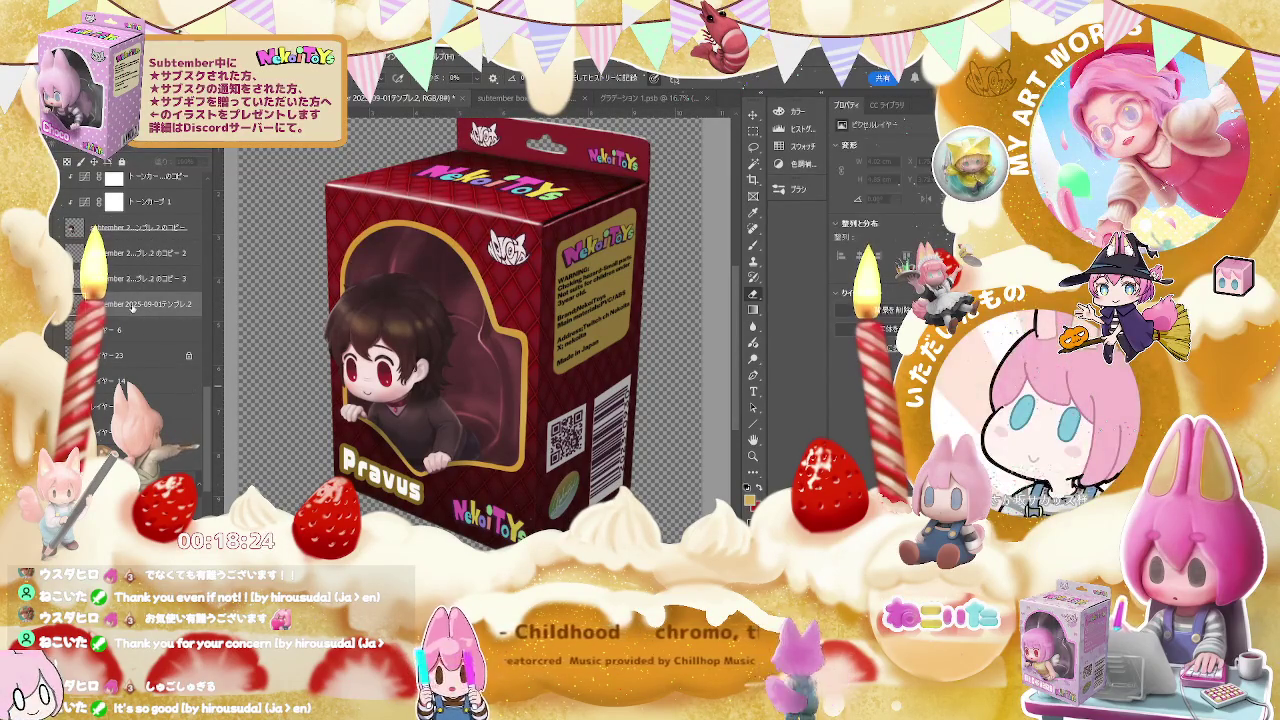
pyautogui.scroll(3, 131, 310)
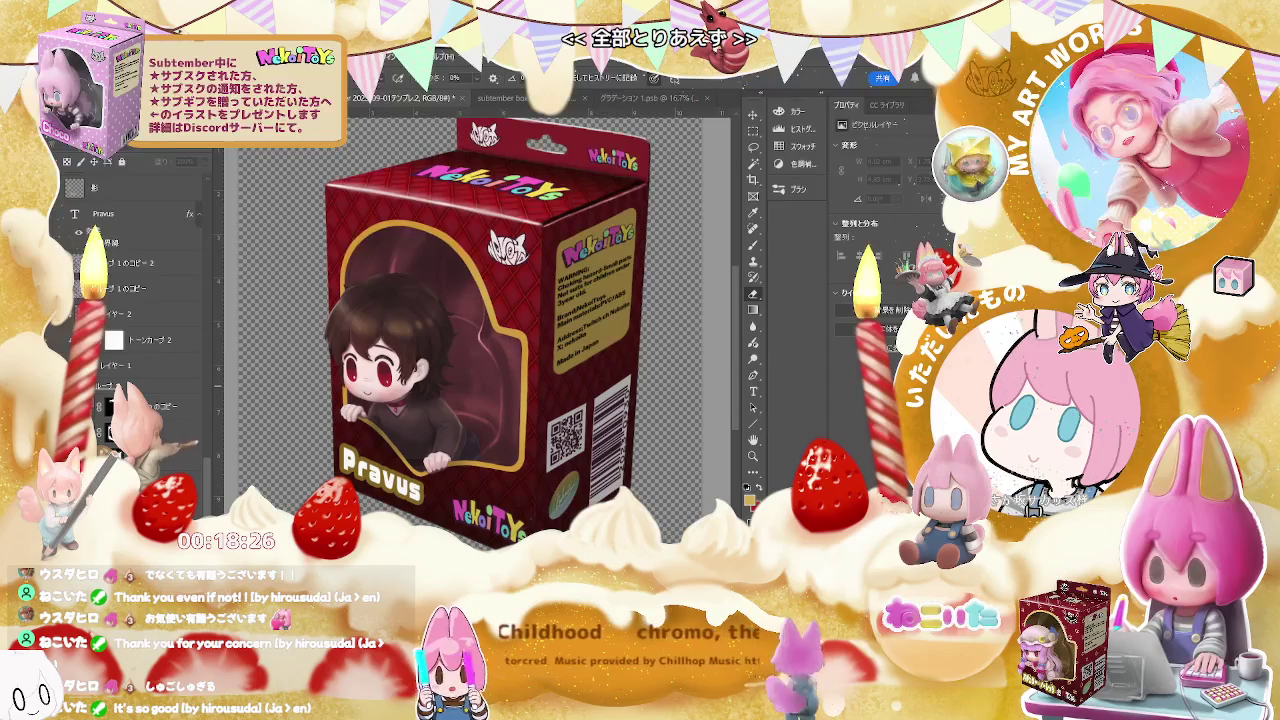
pyautogui.click(116, 366)
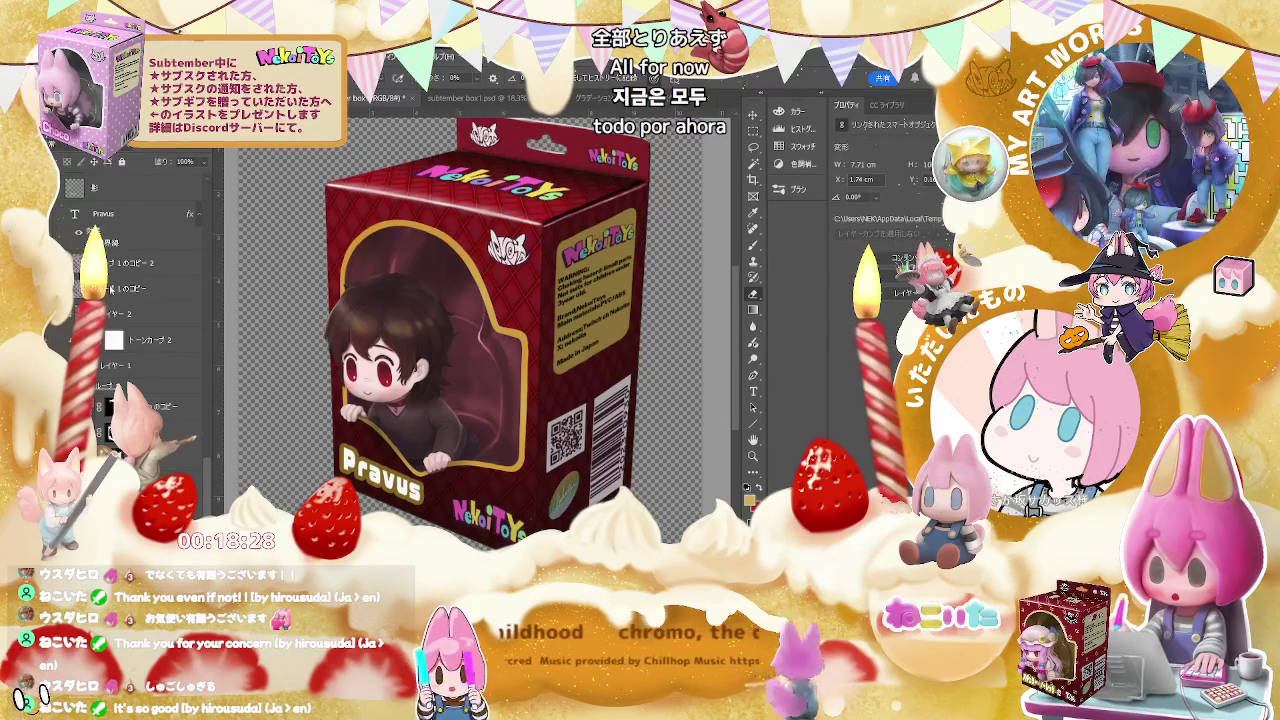
pyautogui.click(150, 397)
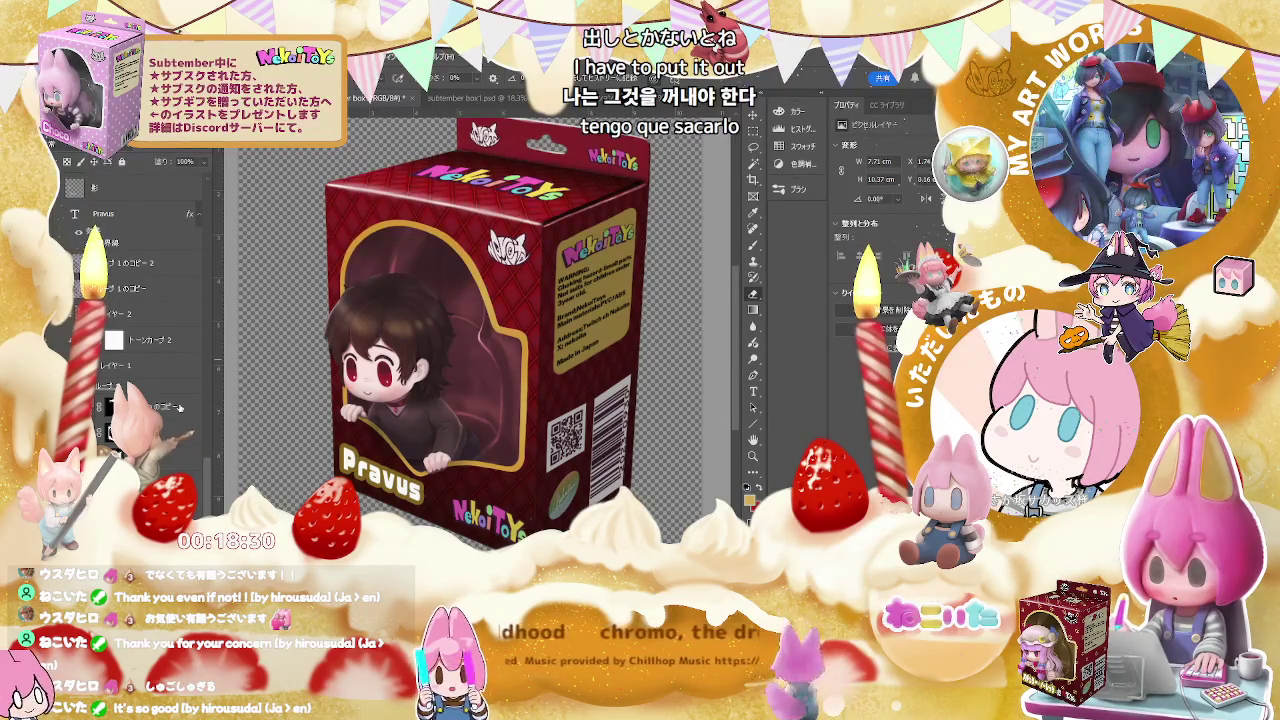
pyautogui.click(180, 408)
pyautogui.click(172, 466)
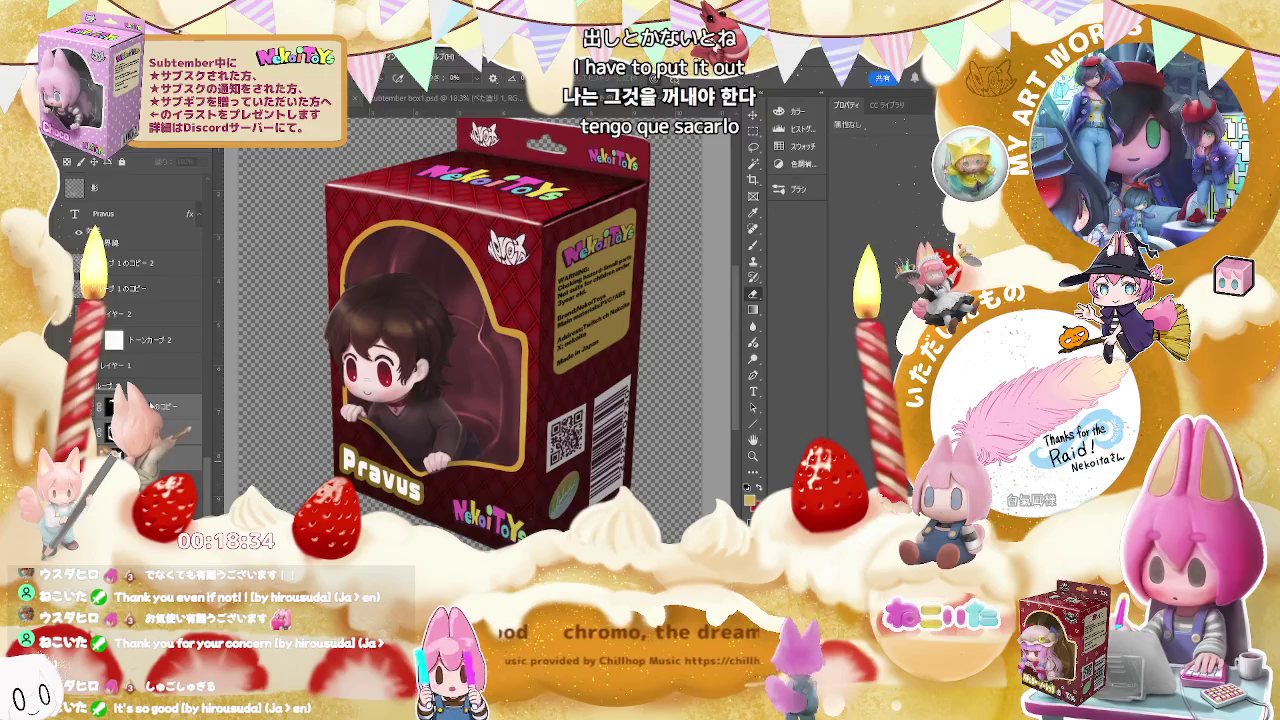
pyautogui.click(170, 316)
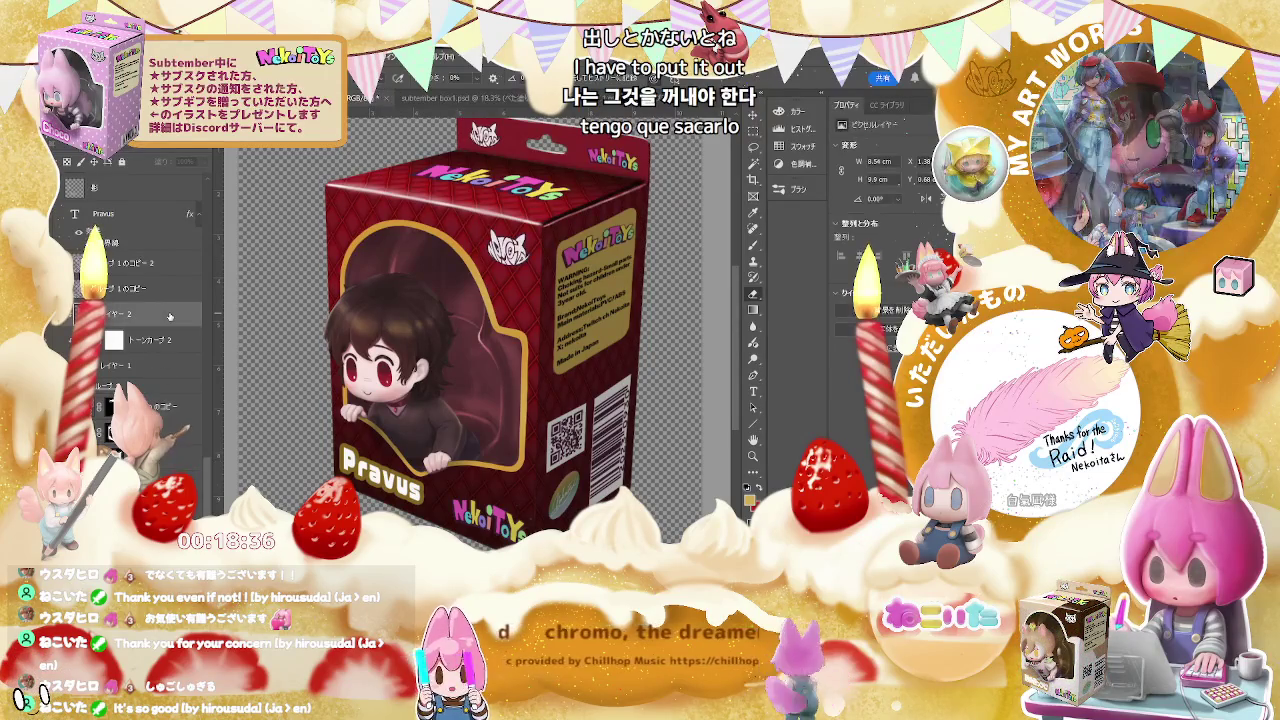
pyautogui.click(165, 458)
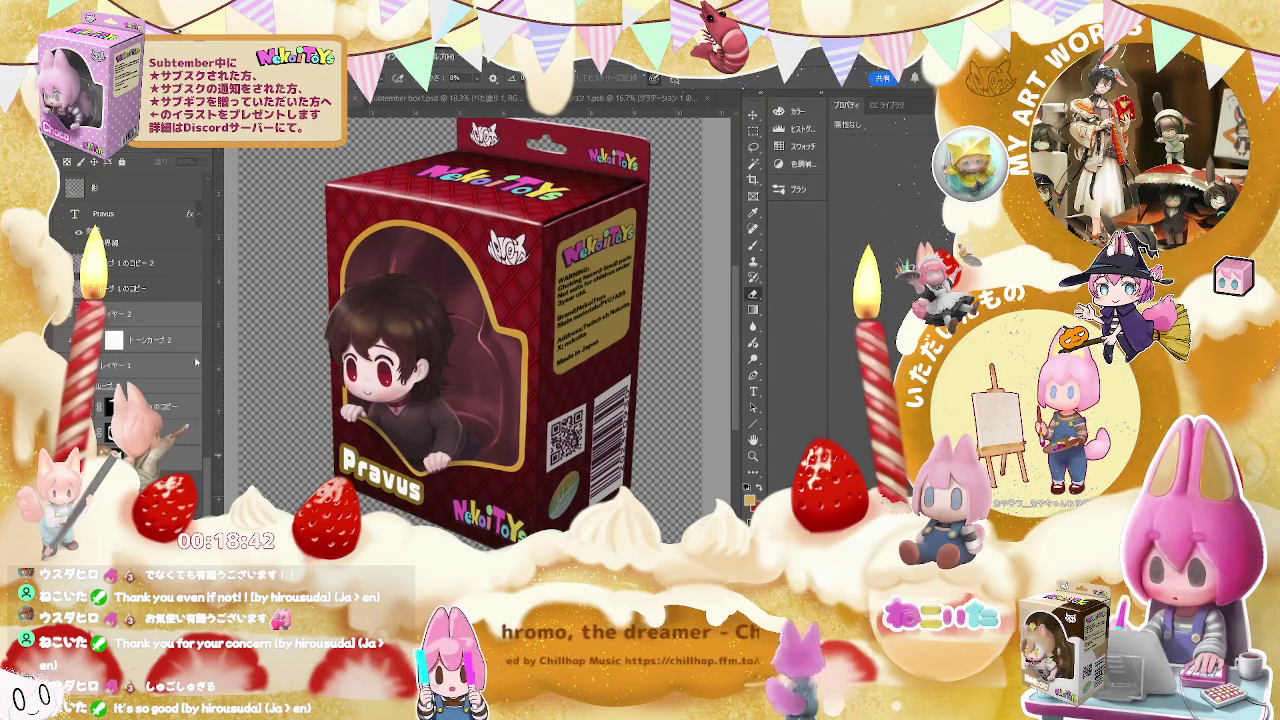
pyautogui.click(142, 316)
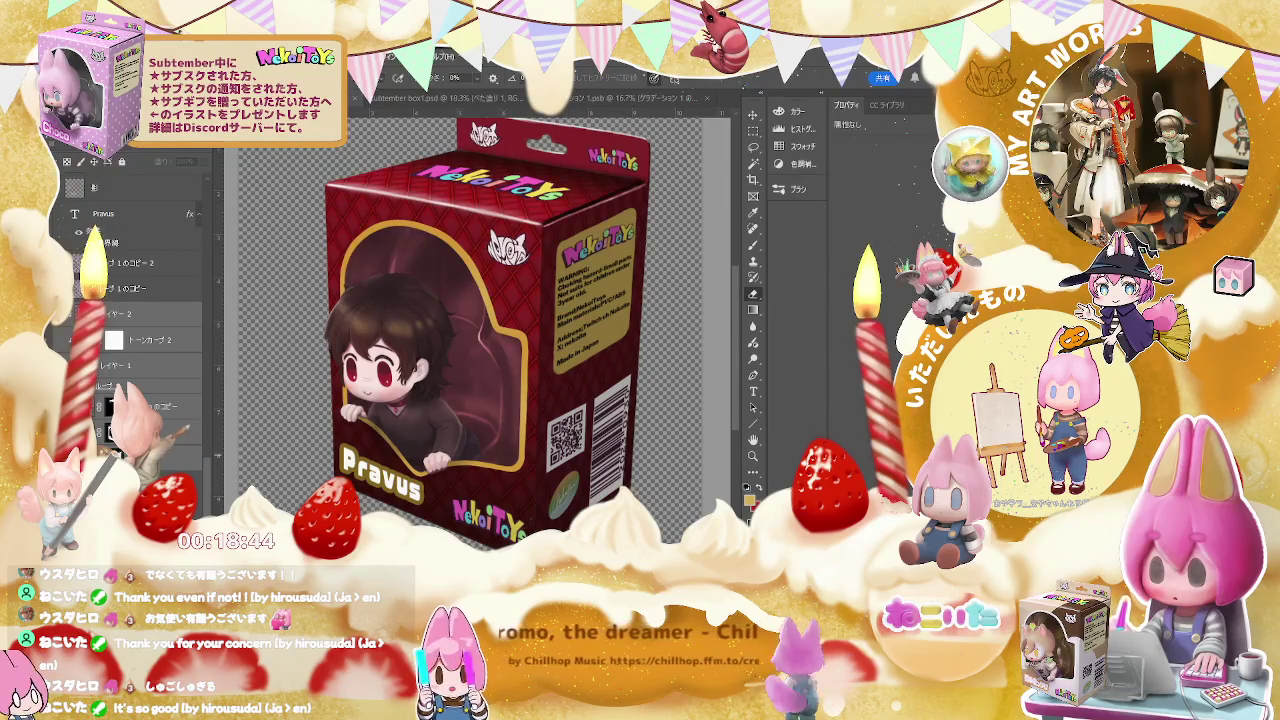
pyautogui.scroll(5, 135, 300)
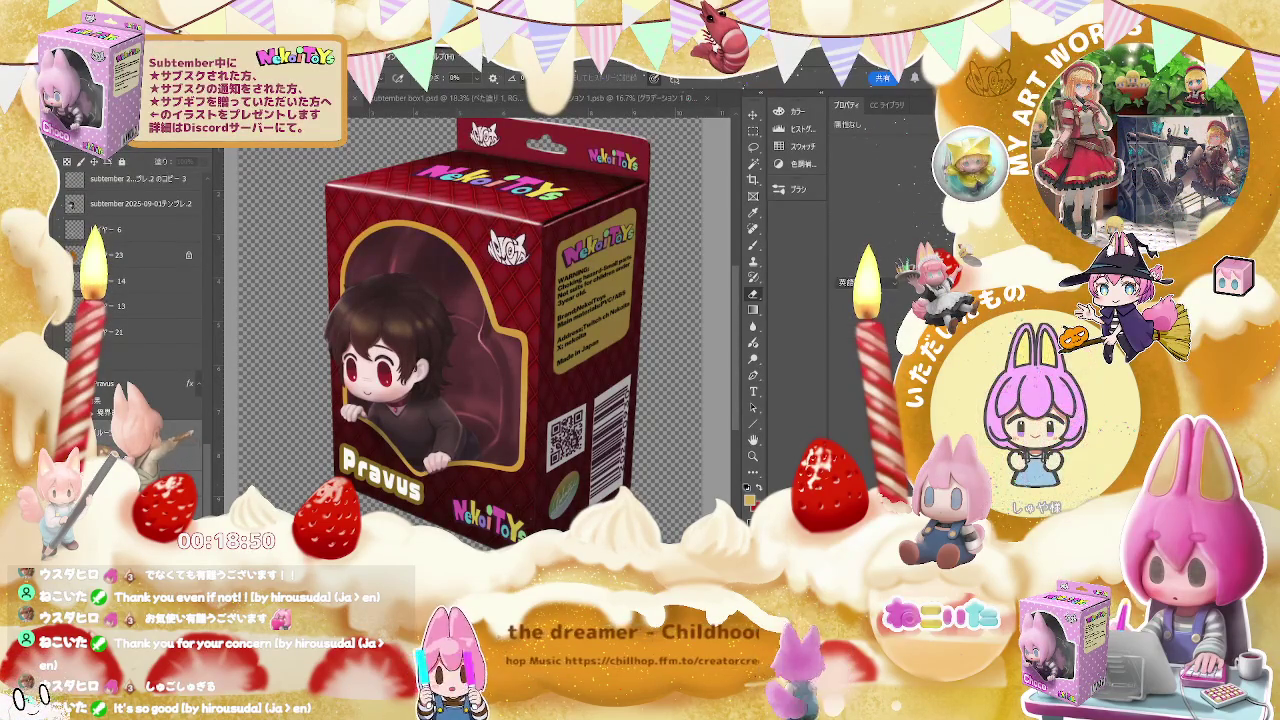
pyautogui.click(380, 478)
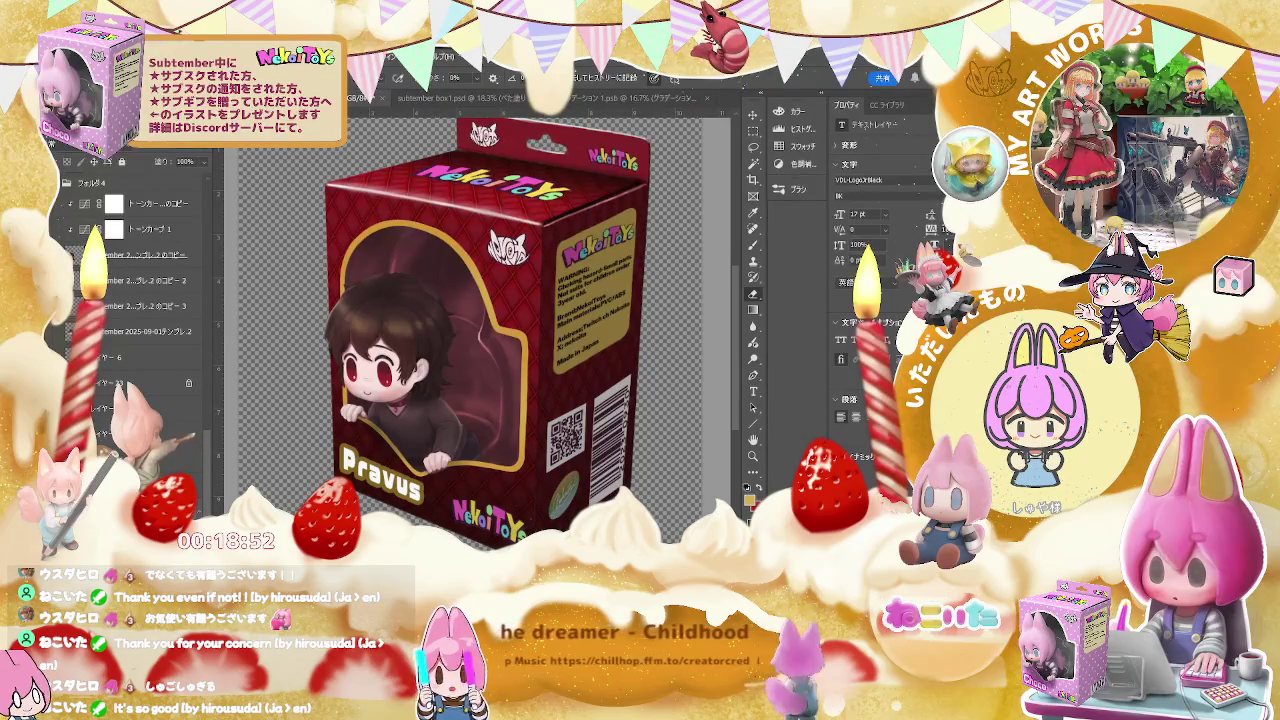
pyautogui.hotkey('alt', '[')
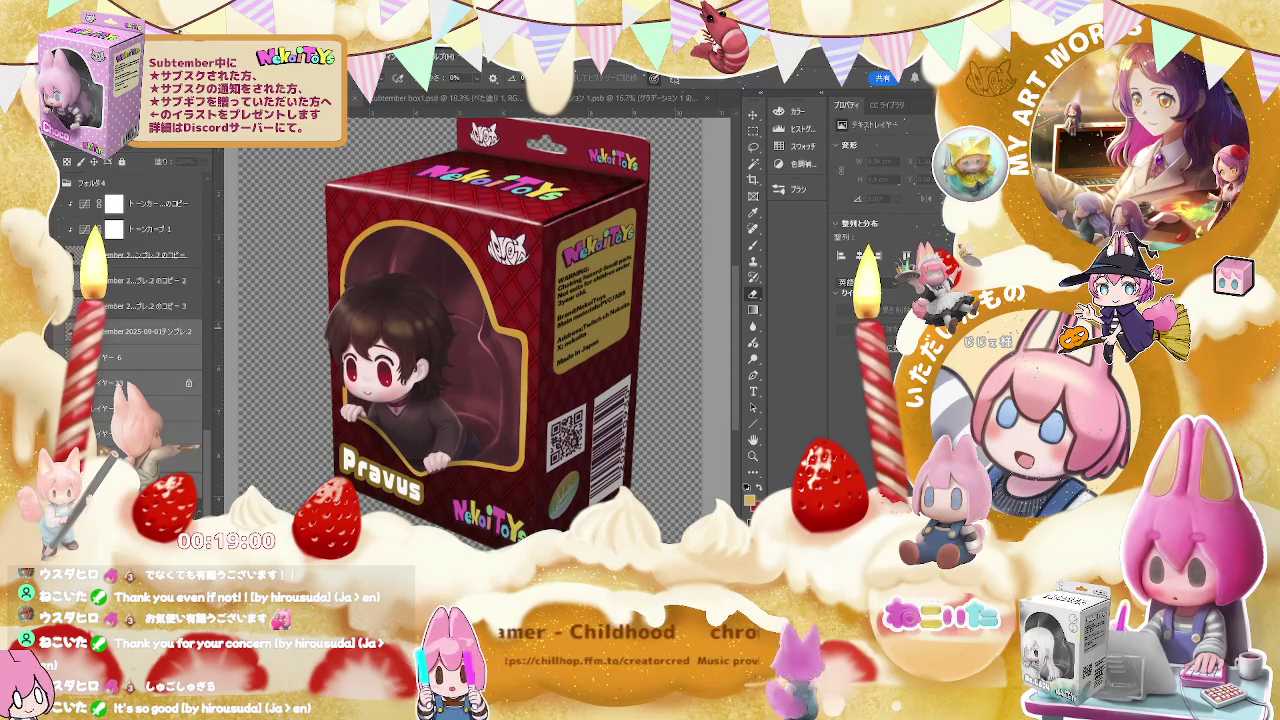
pyautogui.hotkey('alt', ']')
pyautogui.hotkey('alt', ']')
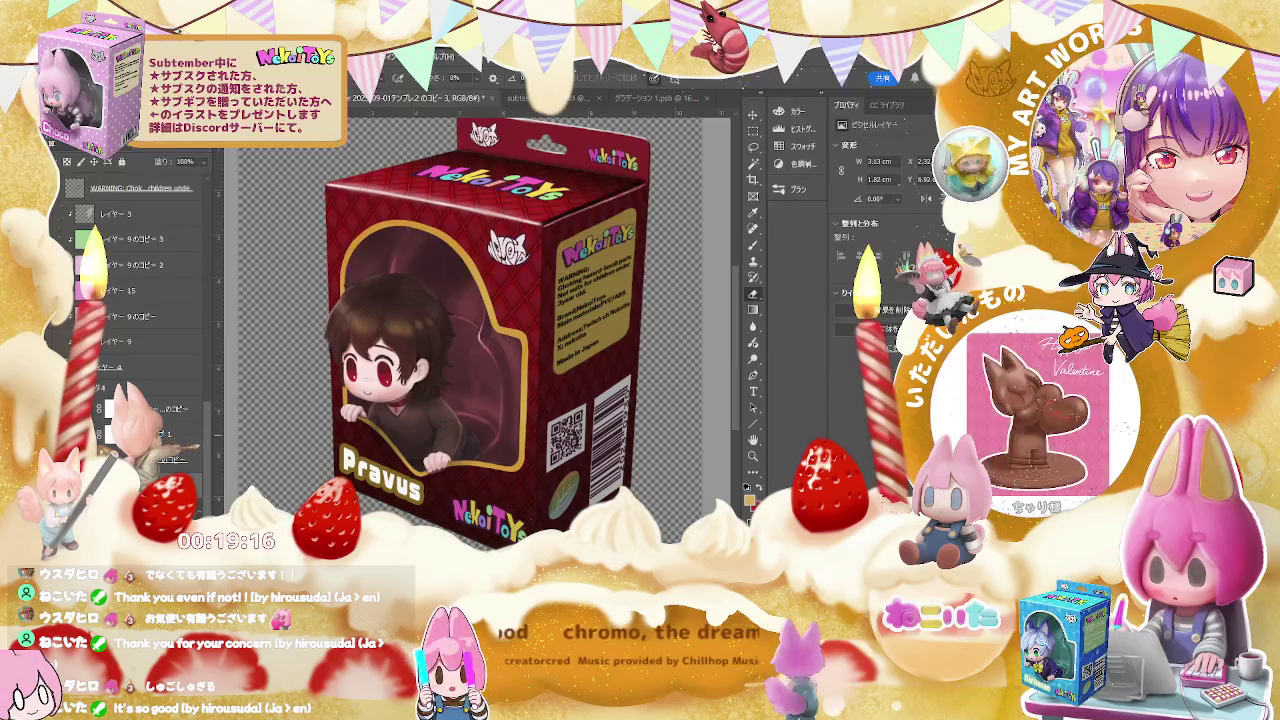
# Step: Delete the duplicate レイヤー 9 copy layers and save the box document
pyautogui.scroll(3, 181, 424)
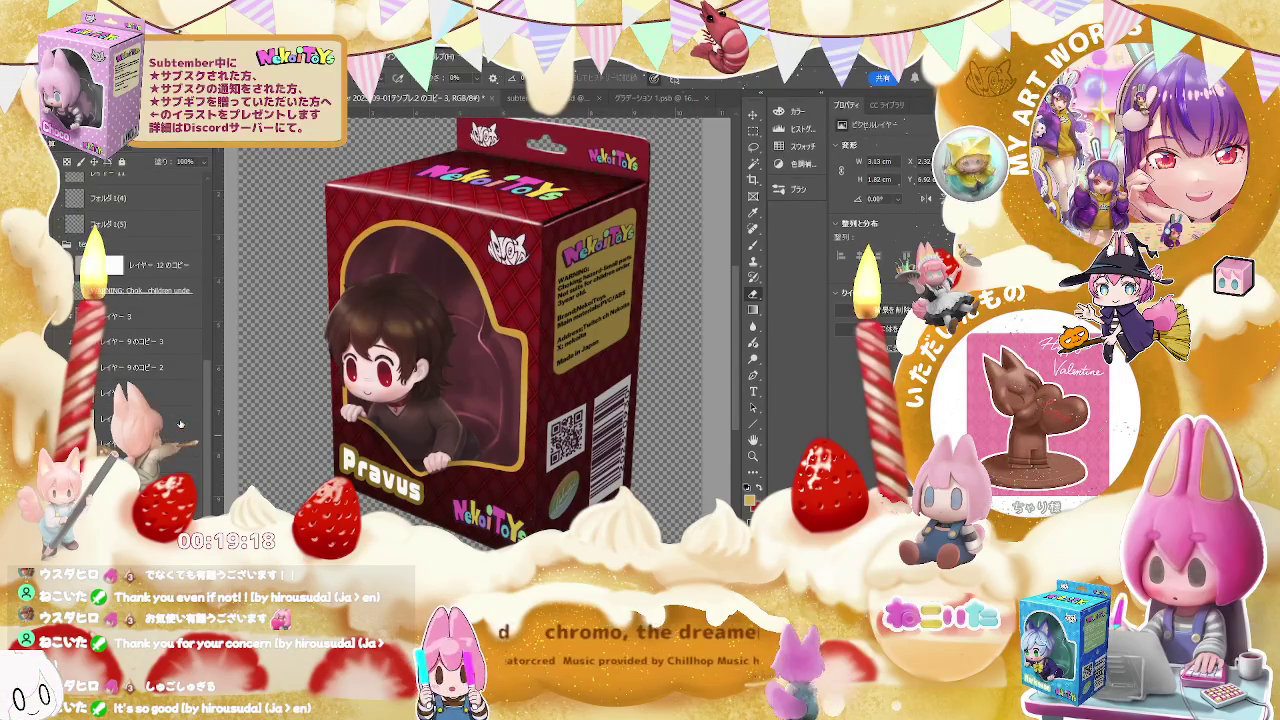
pyautogui.hotkey('ctrl', 'w')
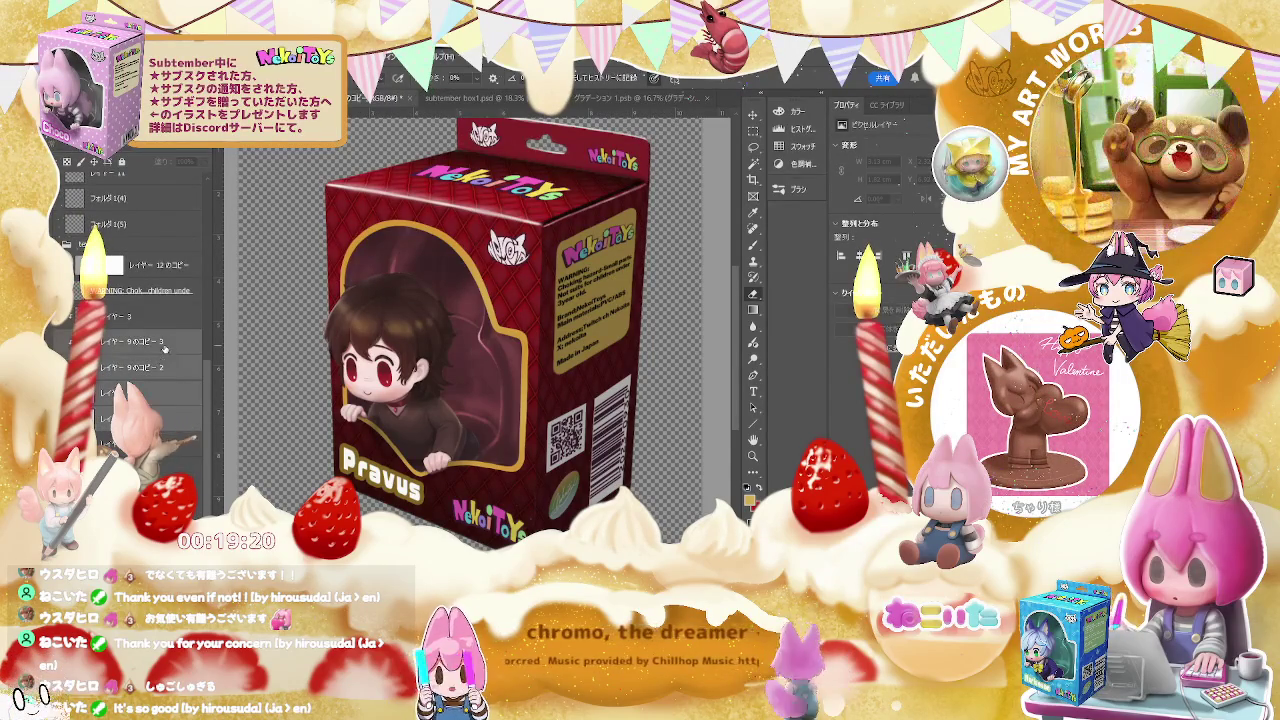
pyautogui.press('Delete')
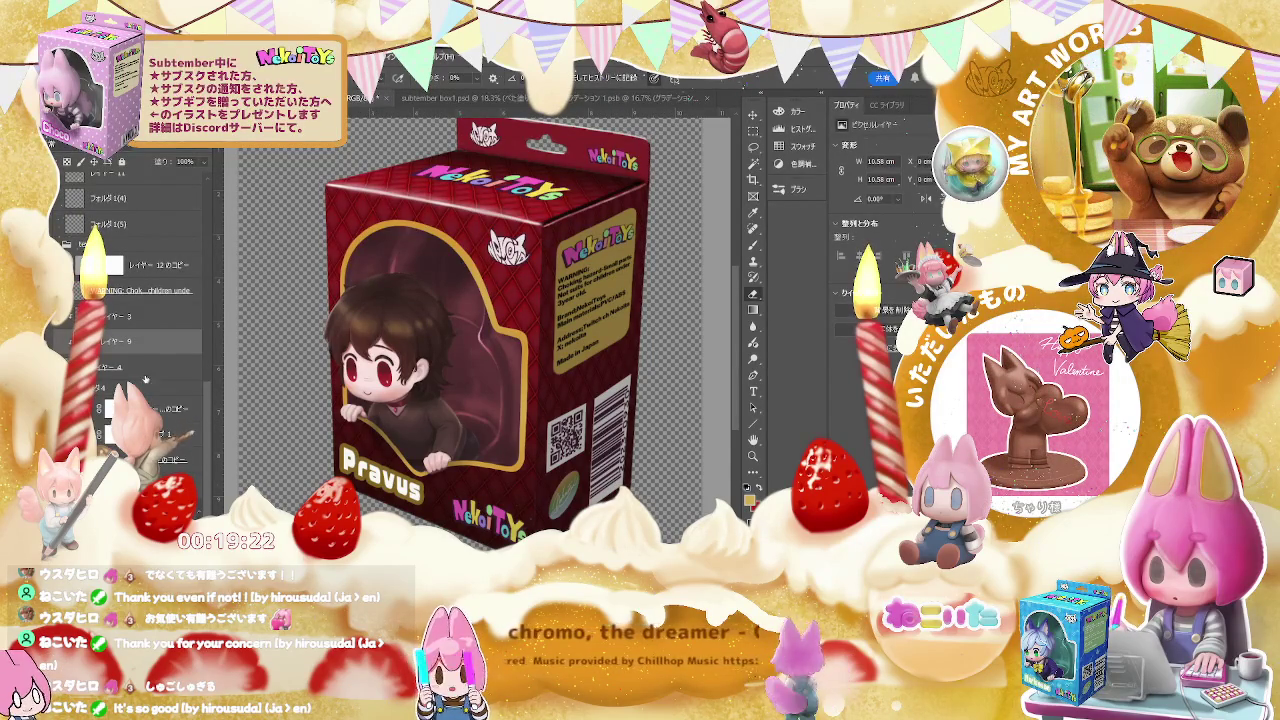
pyautogui.scroll(3, 145, 380)
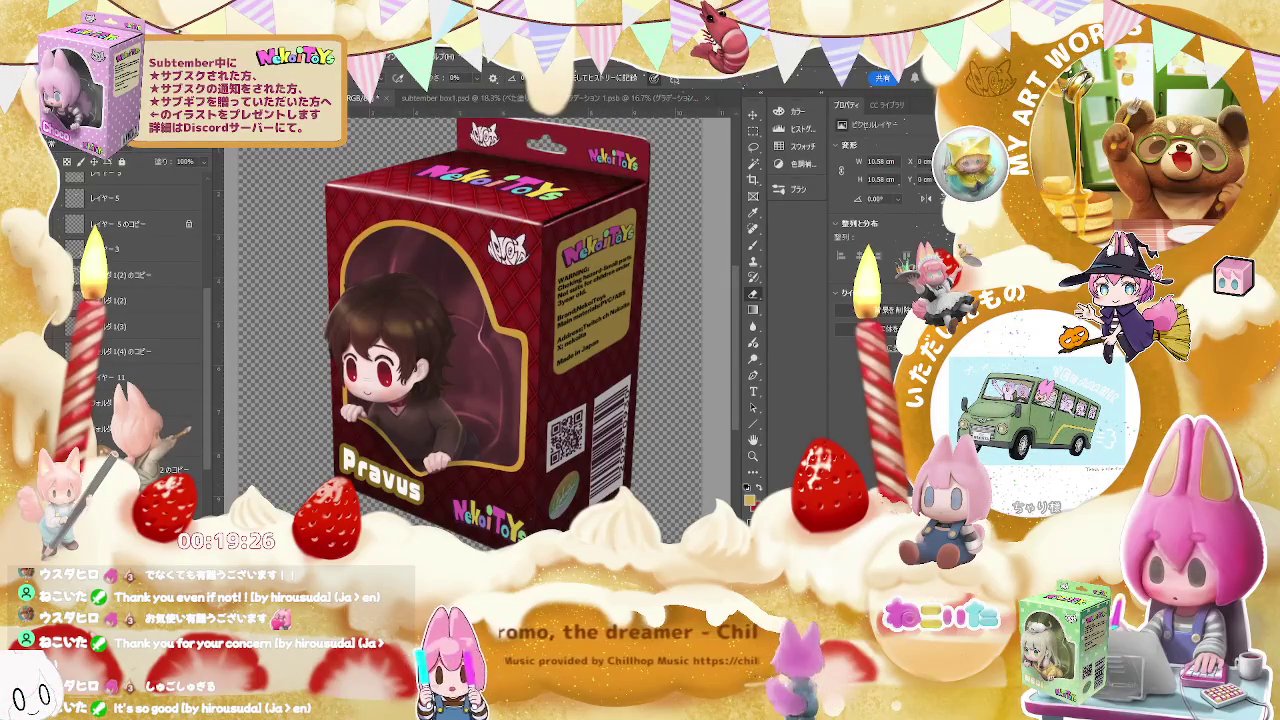
pyautogui.hotkey('ctrl', 's')
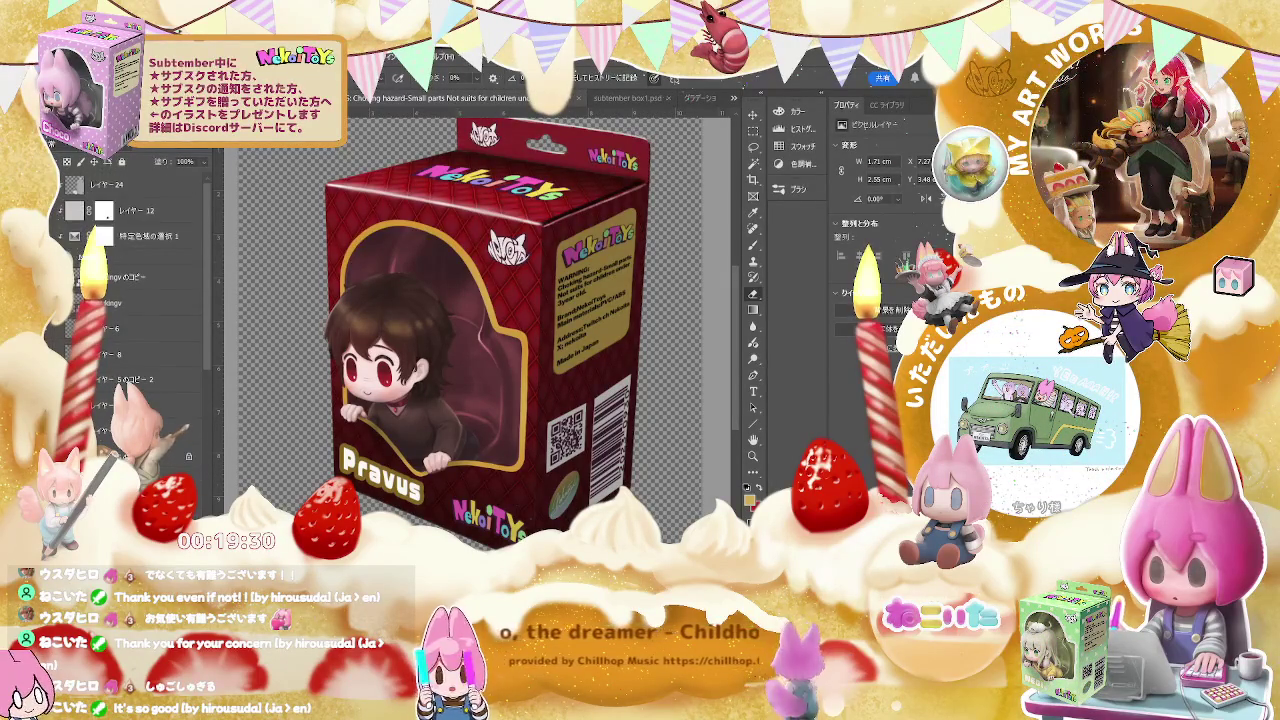
# Step: Delete the pasted image layer and its copy from the Layers panel
pyautogui.click(140, 313)
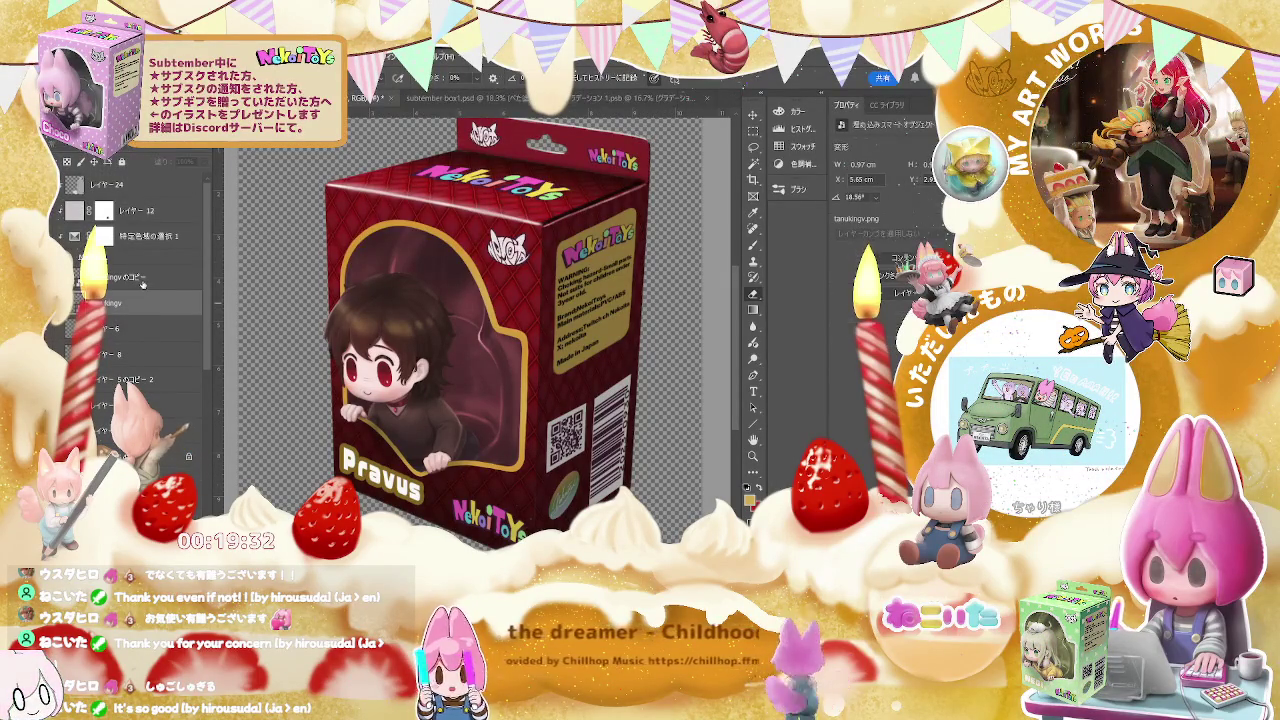
pyautogui.keyDown('shift'); pyautogui.click(140, 282); pyautogui.keyUp('shift')
pyautogui.press('Delete')
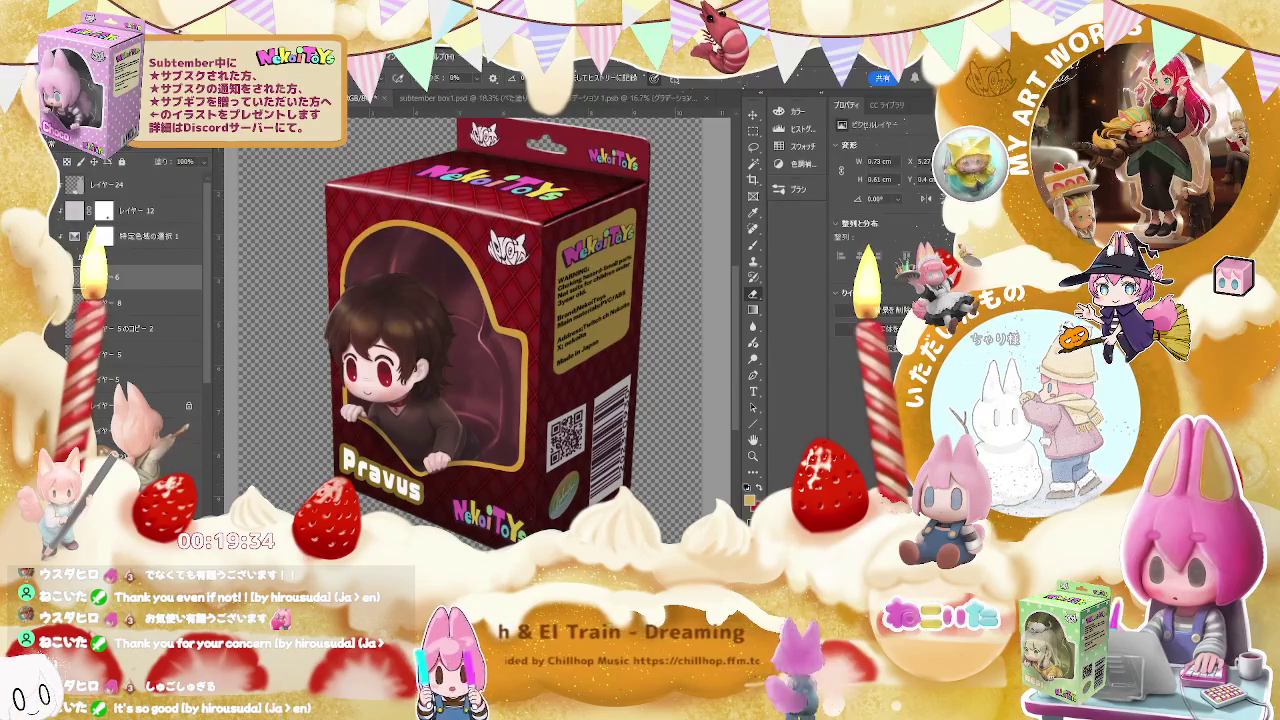
pyautogui.scroll(-3, 129, 313)
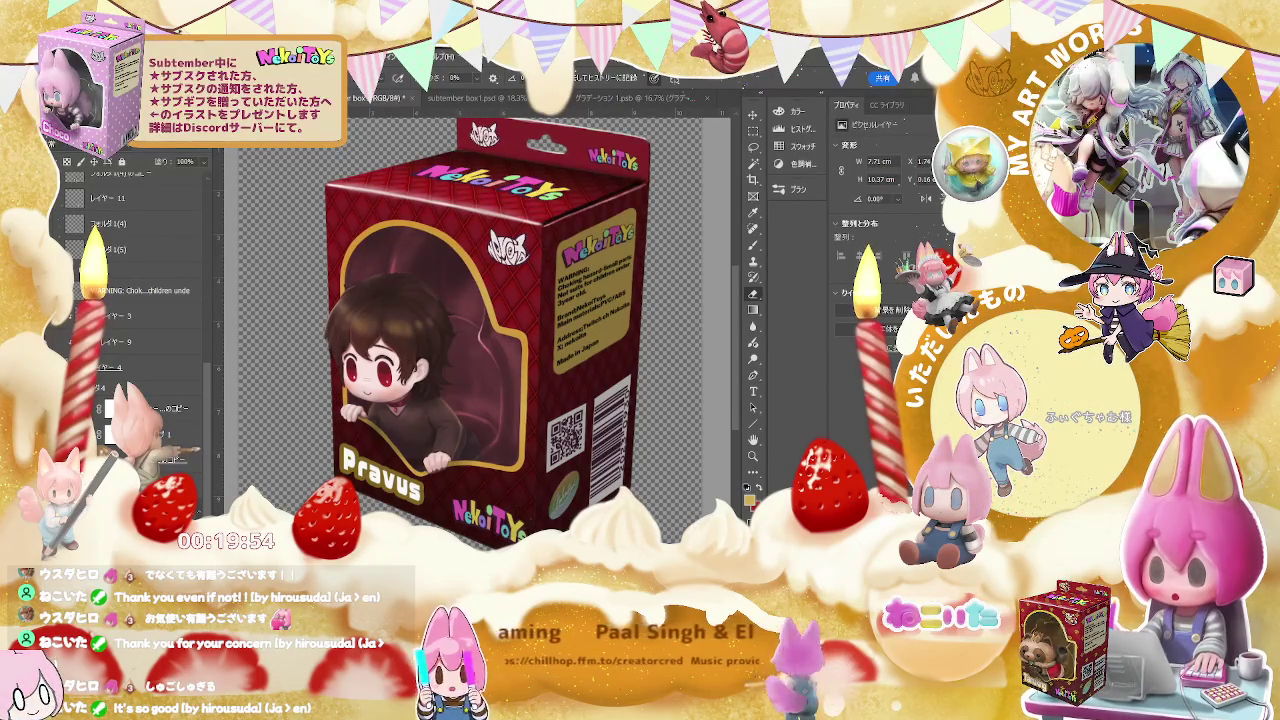
pyautogui.scroll(2, 140, 300)
pyautogui.scroll(2, 140, 300)
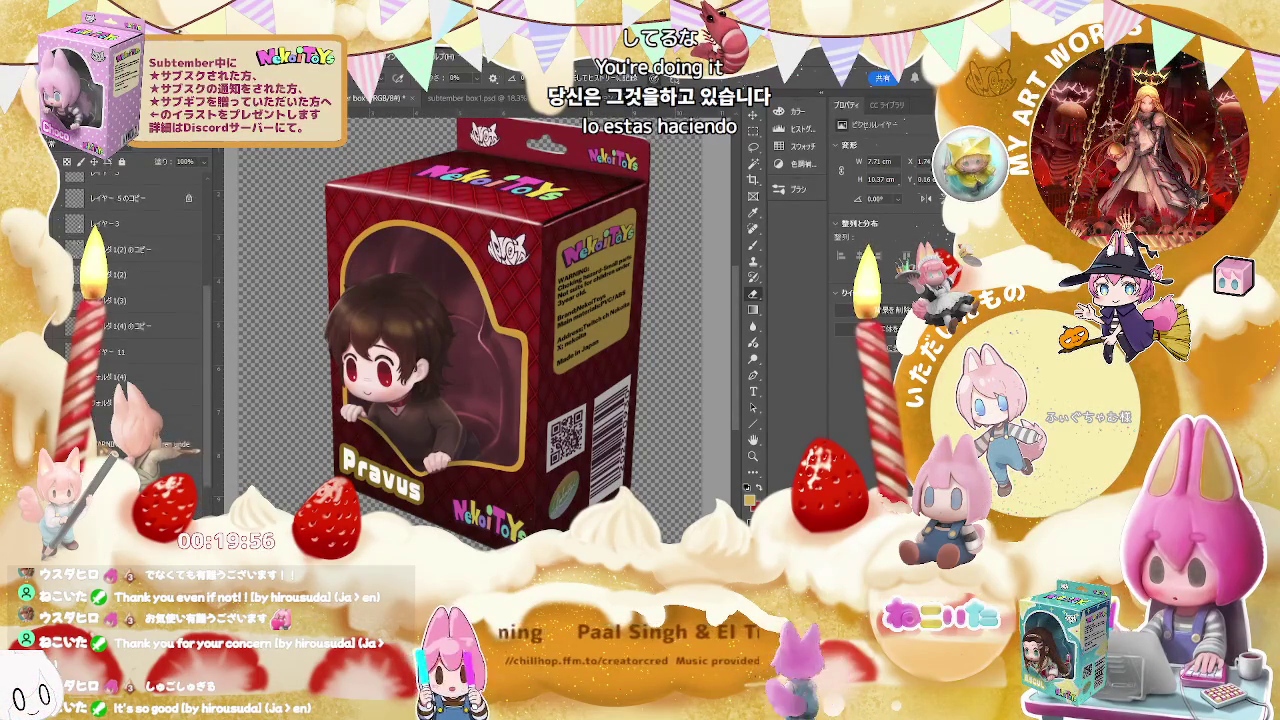
pyautogui.scroll(2, 140, 300)
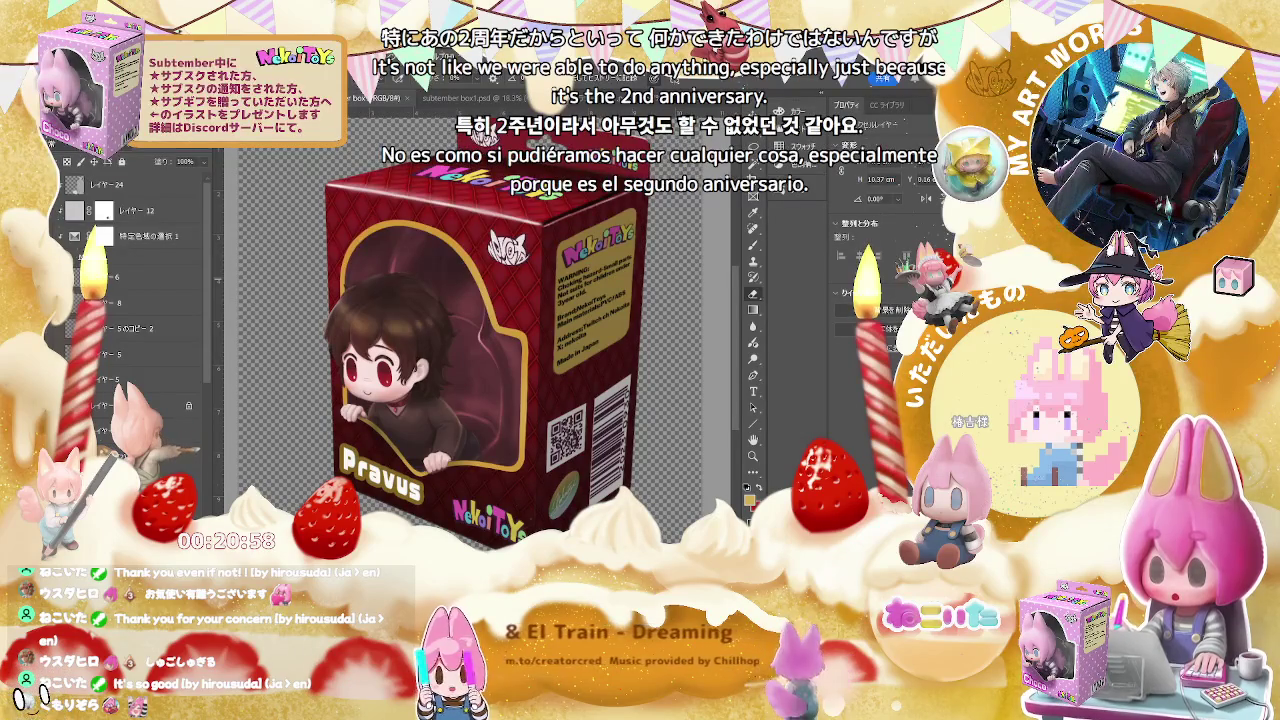
pyautogui.hotkey('ctrl', 'z')
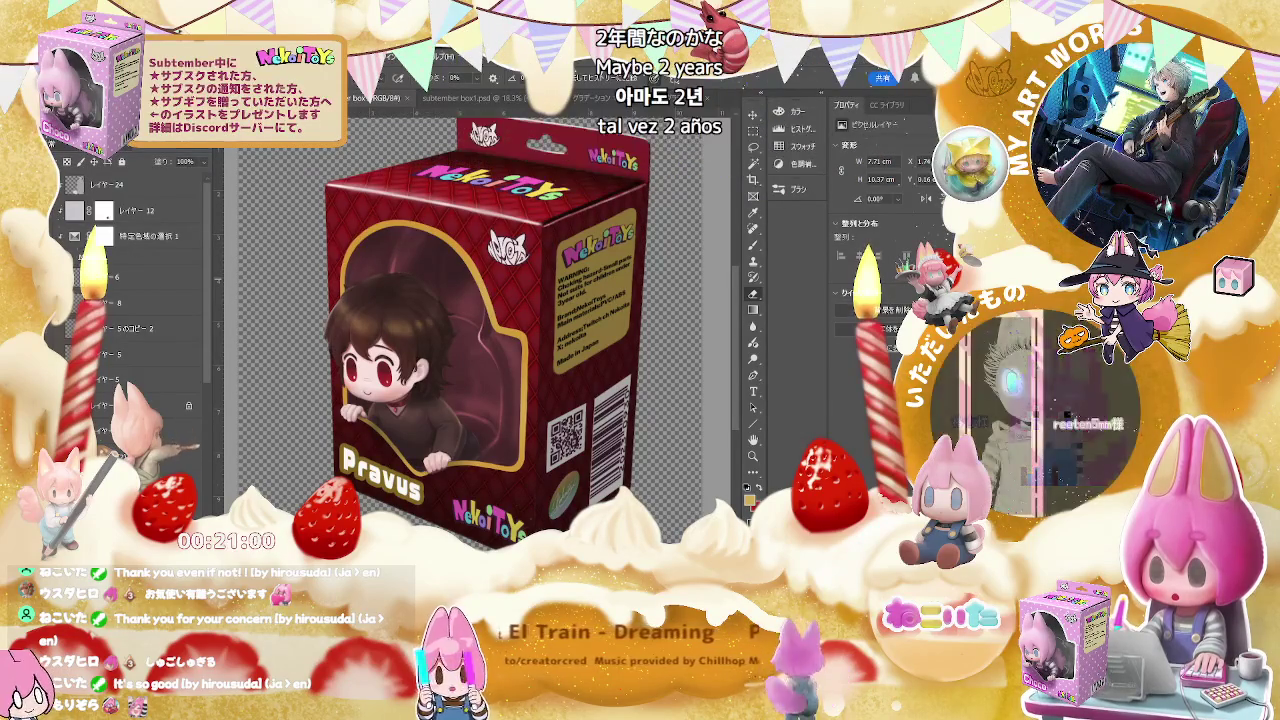